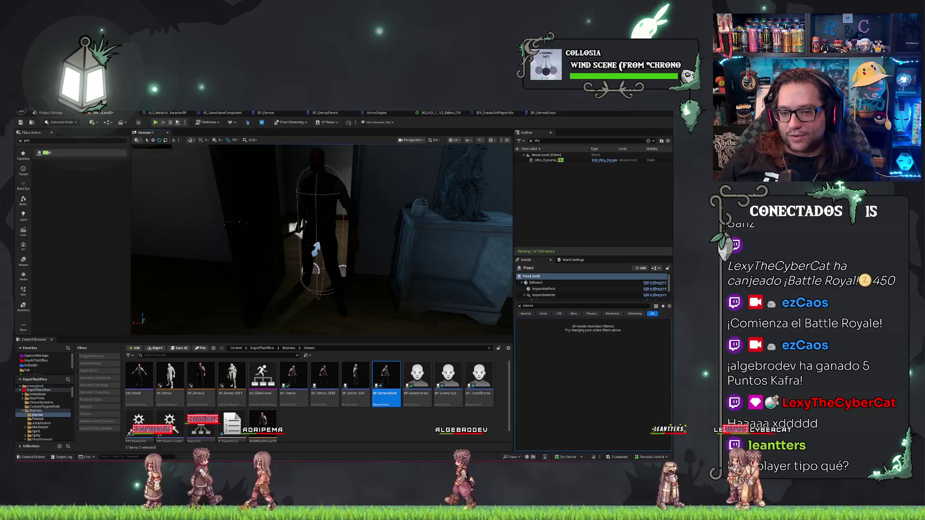
Step: Open BP_DemonGhost's Construction Script and zoom in on the Create Dynamic Material Instance nodes
click(318, 226)
click(537, 113)
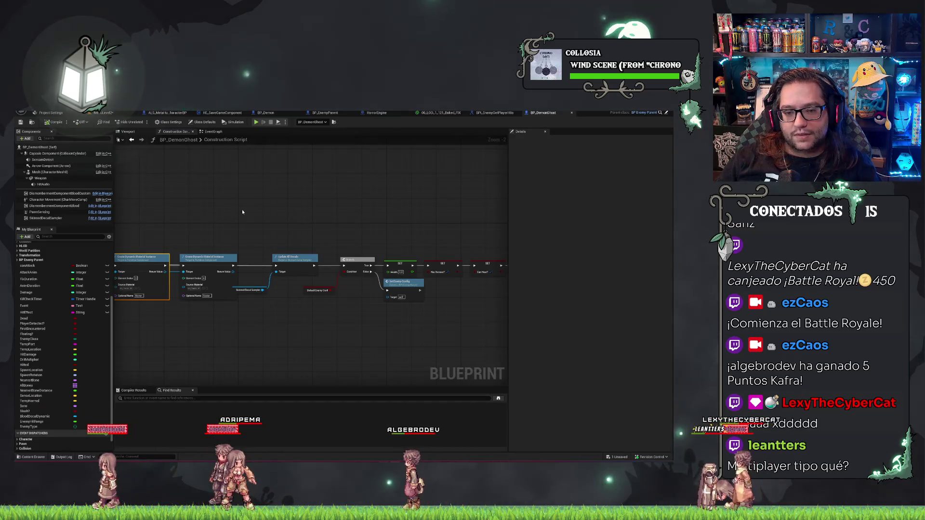
drag(355, 220, 385, 195)
scroll(135, 197, up, 2)
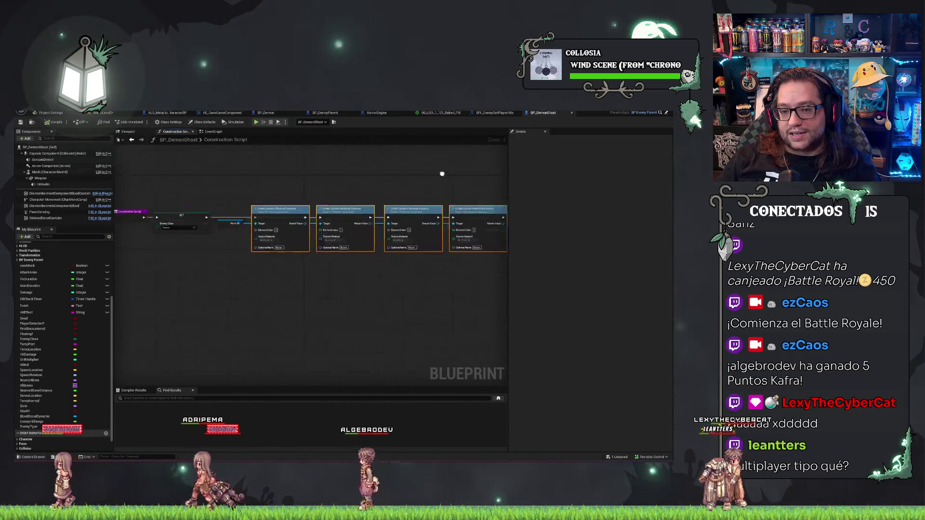
drag(286, 183, 324, 183)
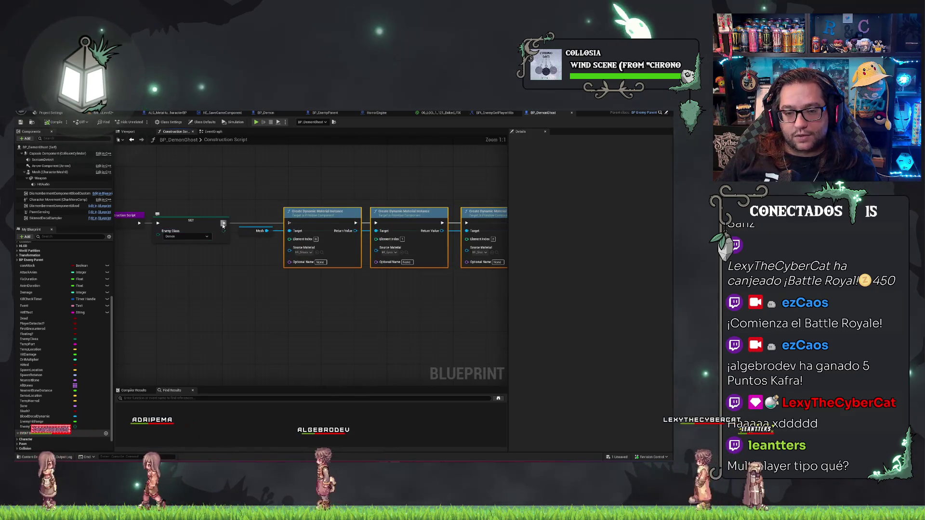
Step: Set the first node's Source Material to a 'ghost' material instance
click(304, 252)
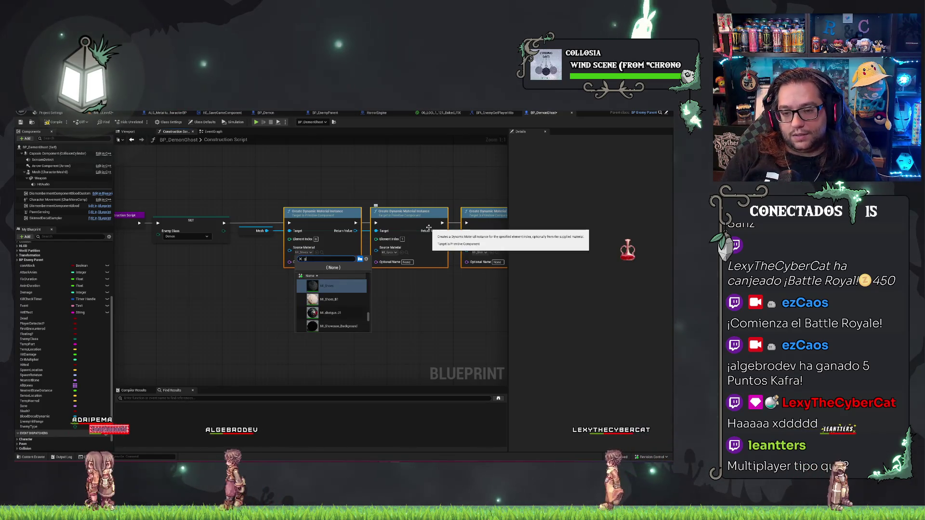
text(ghost)
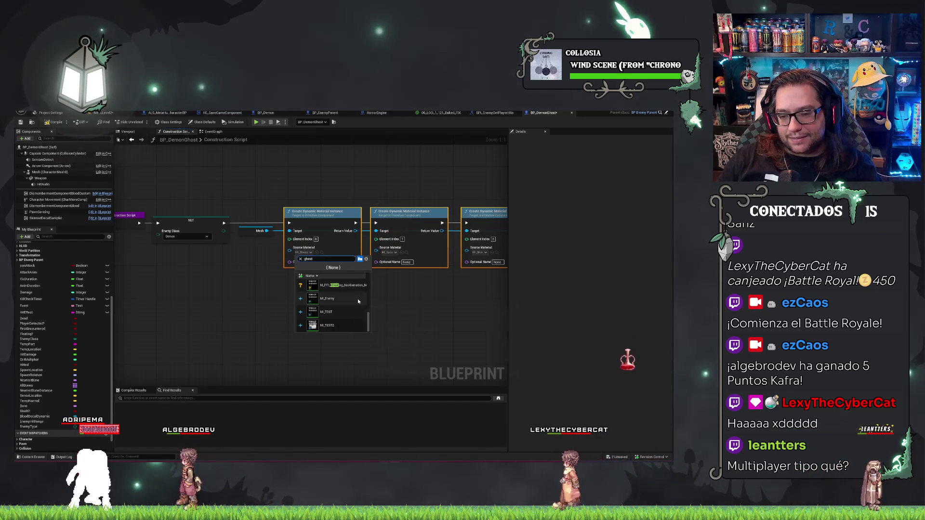
mouse_move(360, 300)
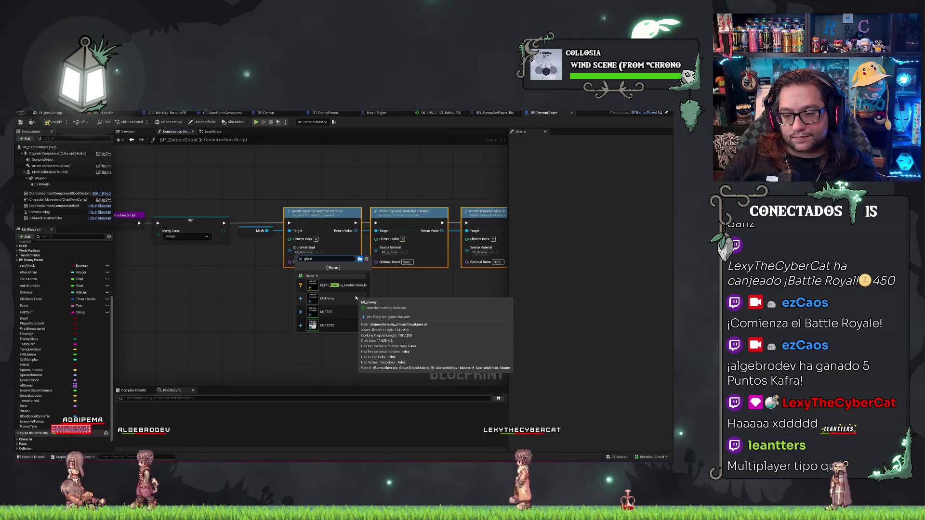
click(327, 312)
right_click(296, 253)
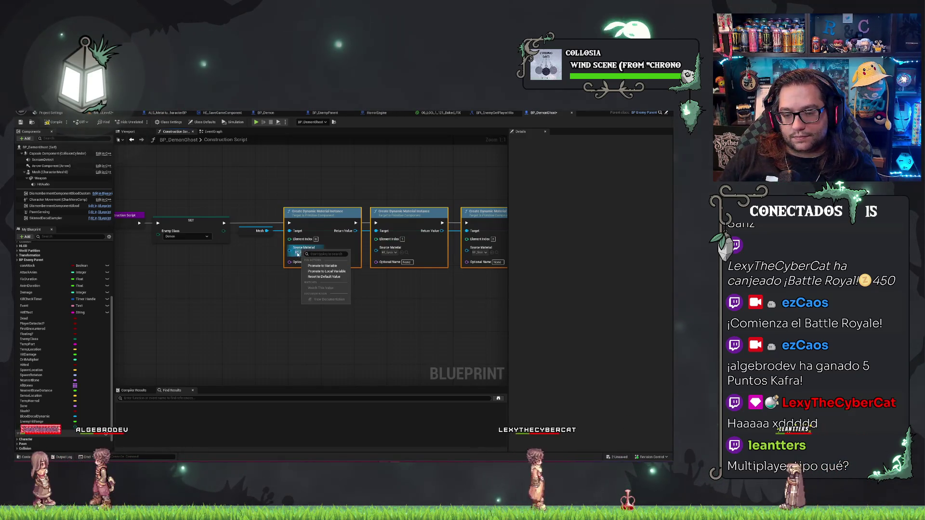
click(354, 332)
Step: Check the ghost's new translucent material in the level viewport
click(104, 112)
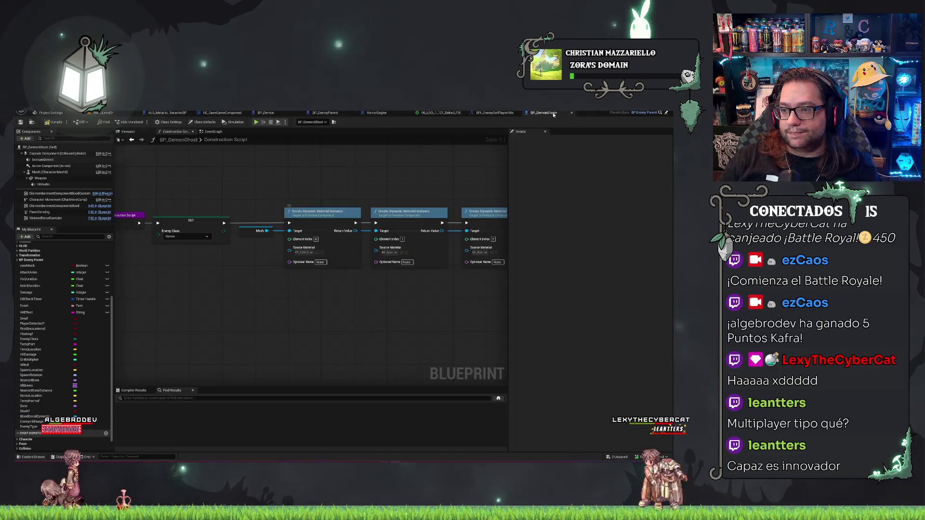
click(544, 112)
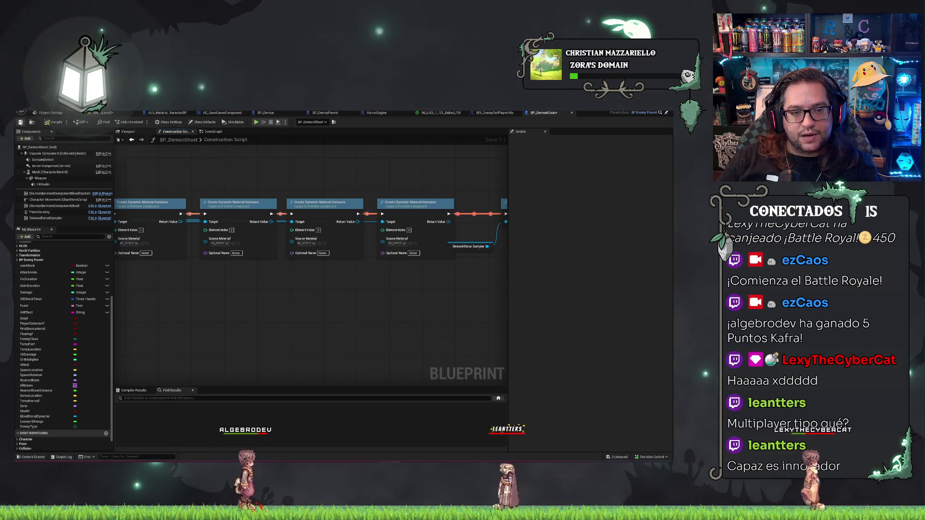
click(103, 112)
Step: Review BP_DemonGhost's sight and sound distance settings and save the blueprint
scroll(388, 249, up, 10)
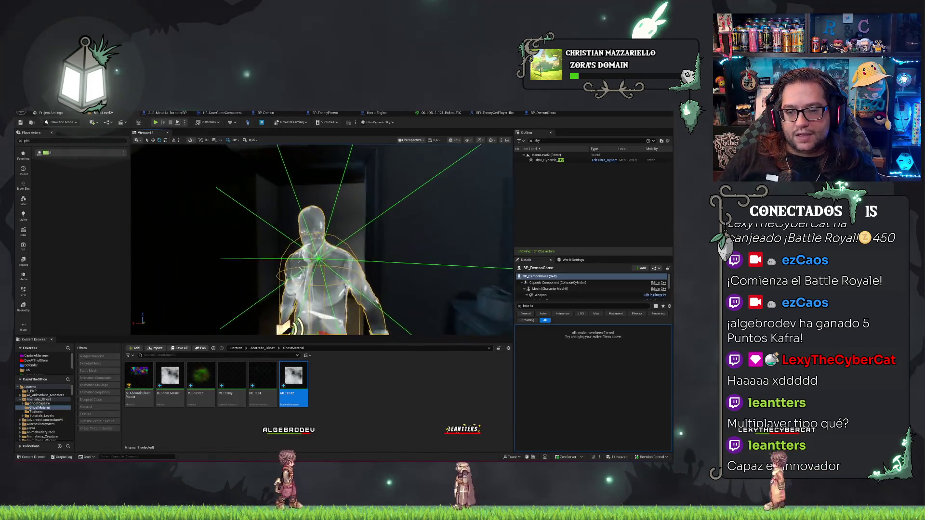
scroll(315, 302, down, 10)
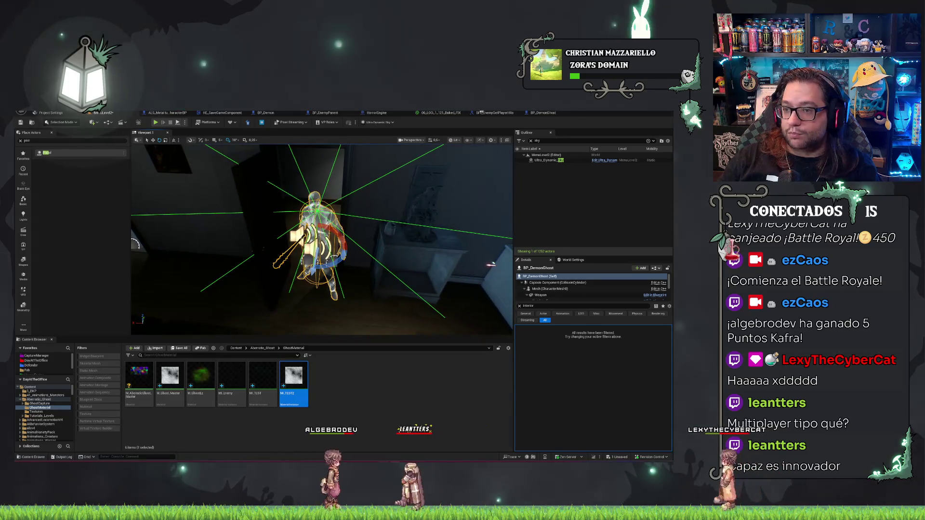
key(ctrl+e)
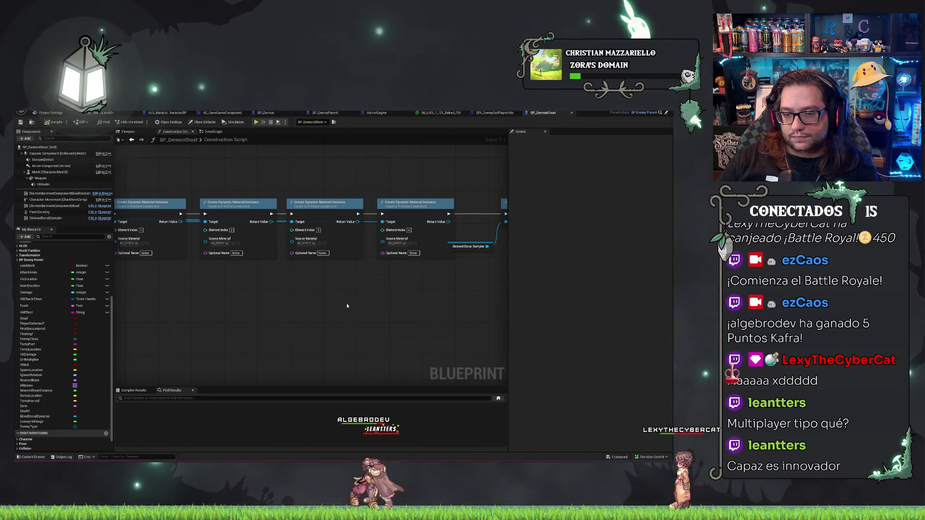
mouse_move(161, 302)
mouse_down()
mouse_move(162, 290)
mouse_move(441, 278)
mouse_move(399, 259)
mouse_move(363, 281)
mouse_move(323, 284)
mouse_up()
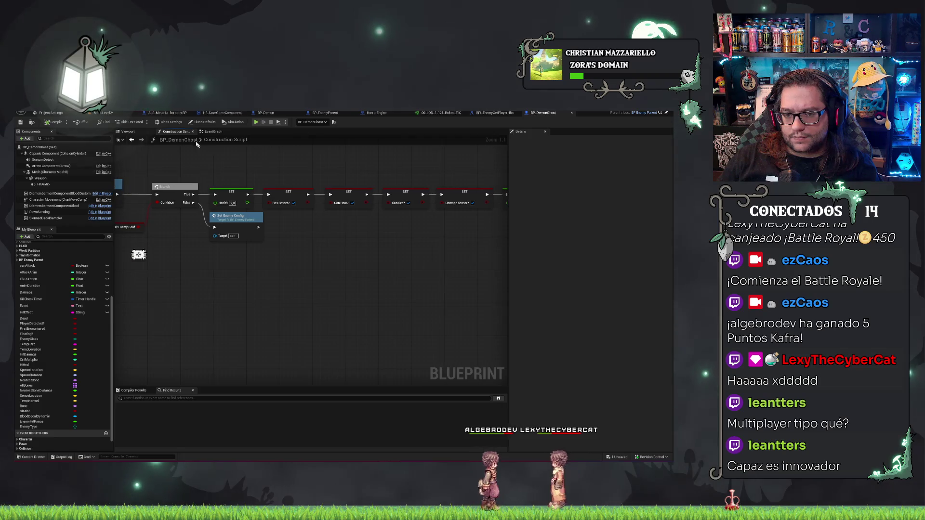
mouse_move(414, 269)
mouse_down()
mouse_move(309, 277)
mouse_move(303, 244)
mouse_up()
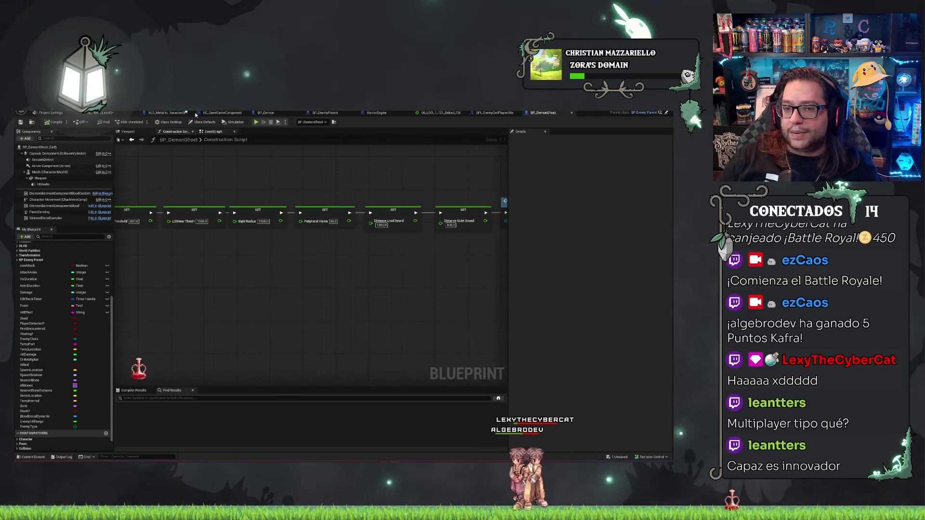
key(ctrl+s)
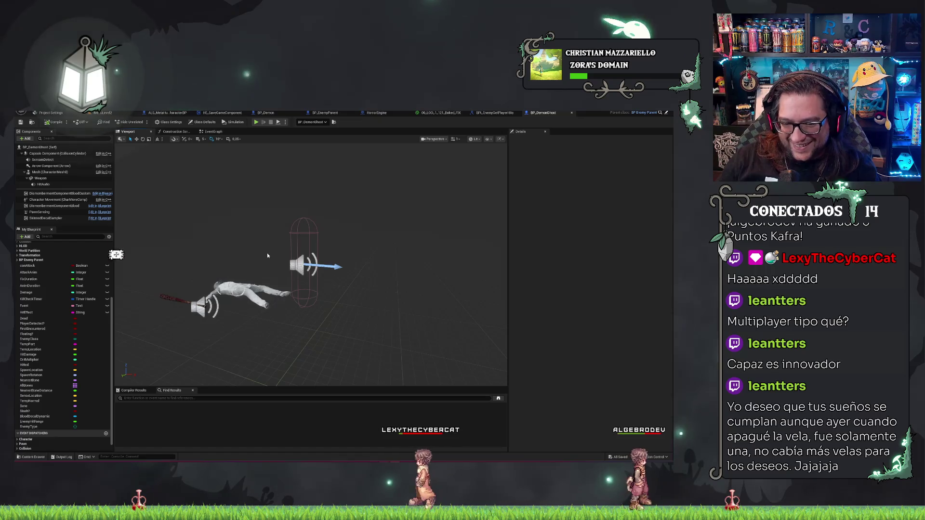
Step: Inspect the ghost mesh, event graph and class defaults, then return to the Demon content folder
drag(267, 255, 241, 262)
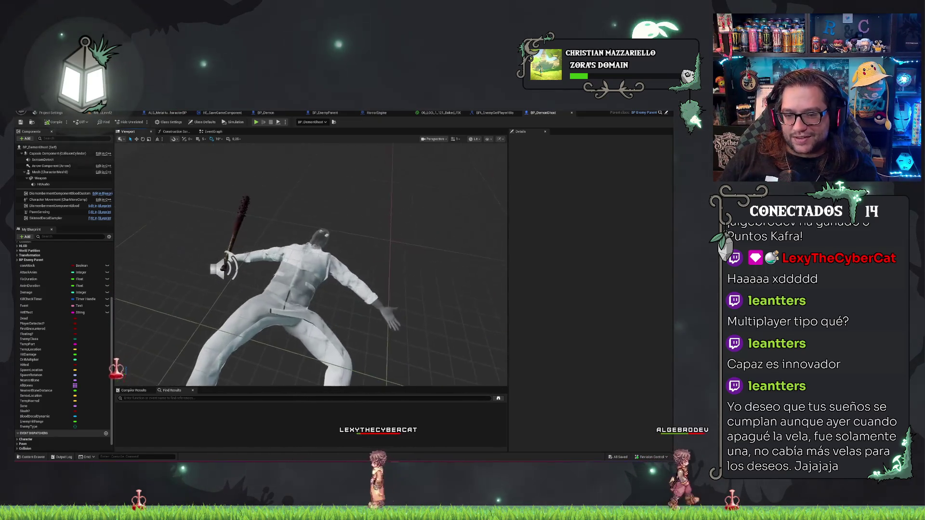
click(214, 132)
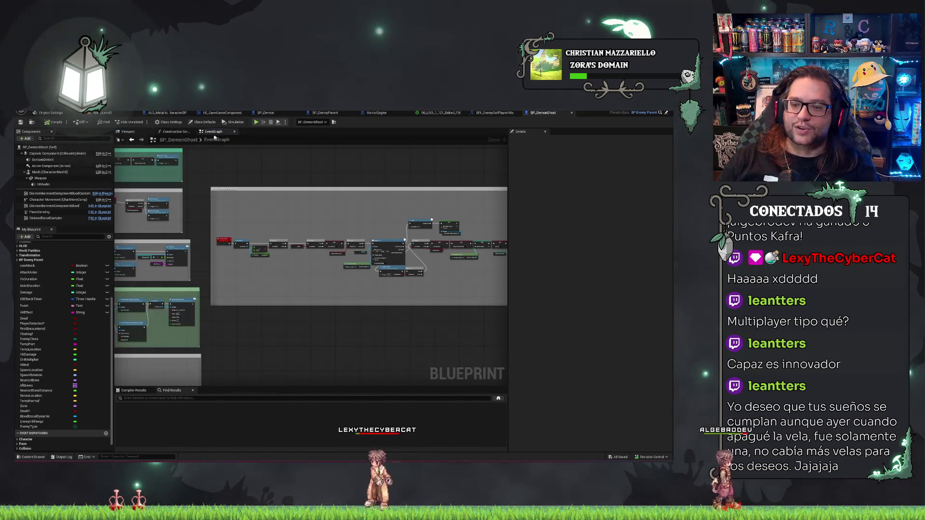
click(36, 148)
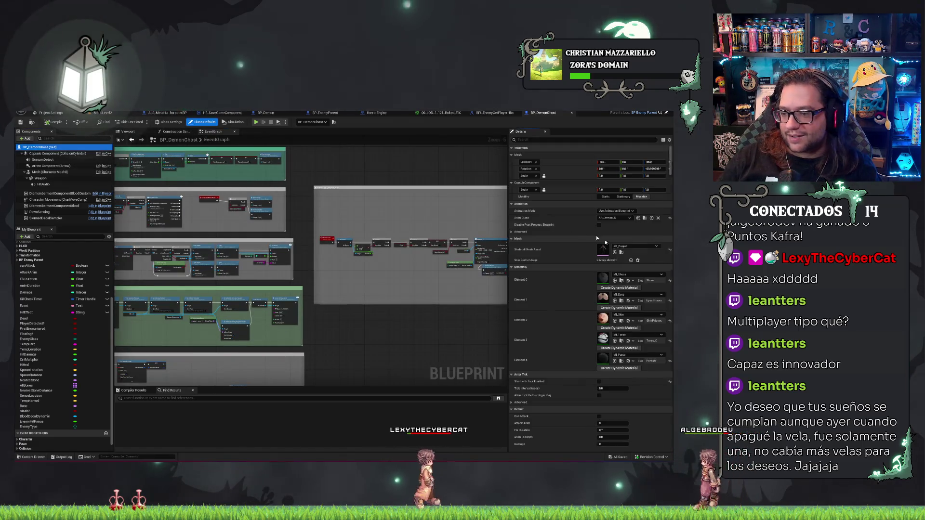
click(642, 218)
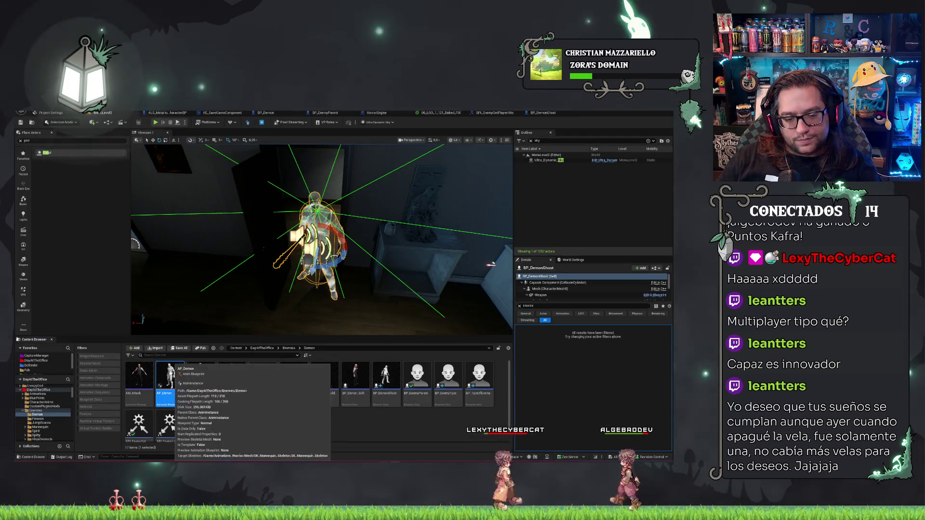
Step: Open AP_Demon's EventGraph and inspect its Cast To BP_Demon node
double_click(168, 381)
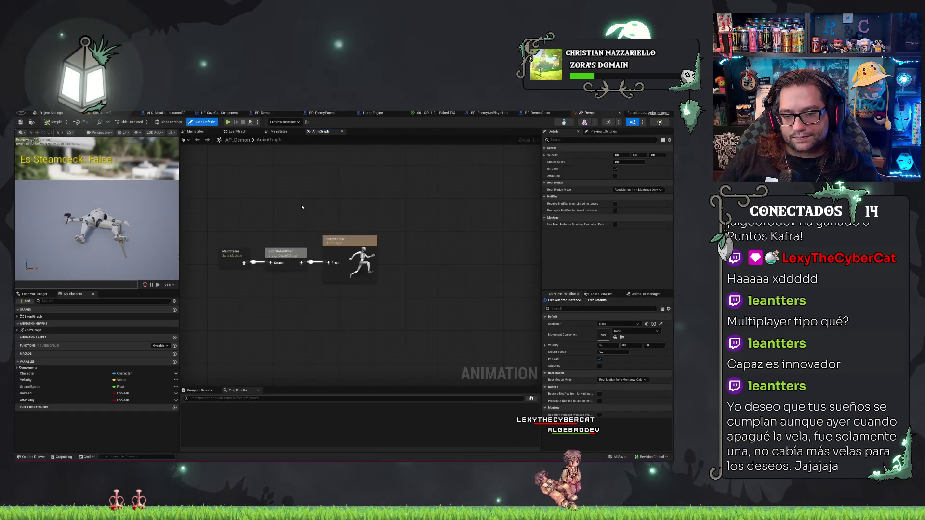
click(247, 133)
scroll(273, 298, up, 1)
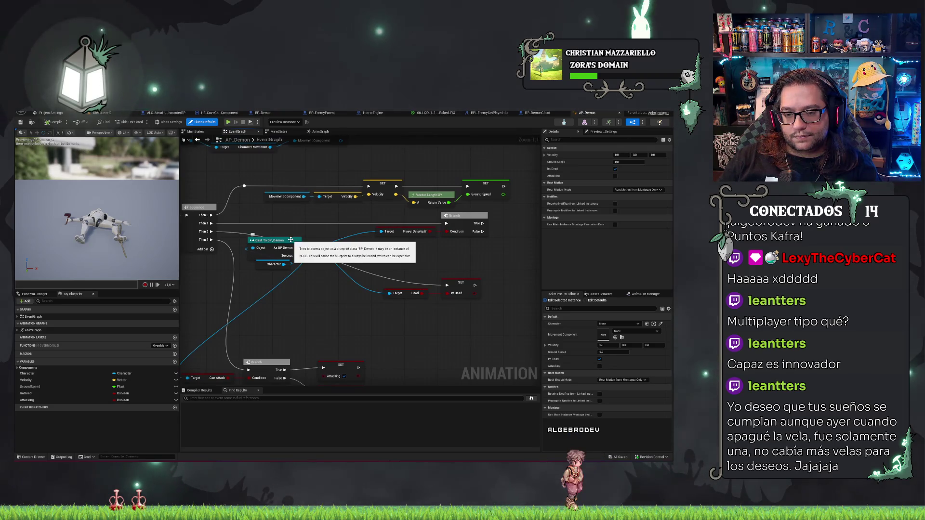
click(291, 240)
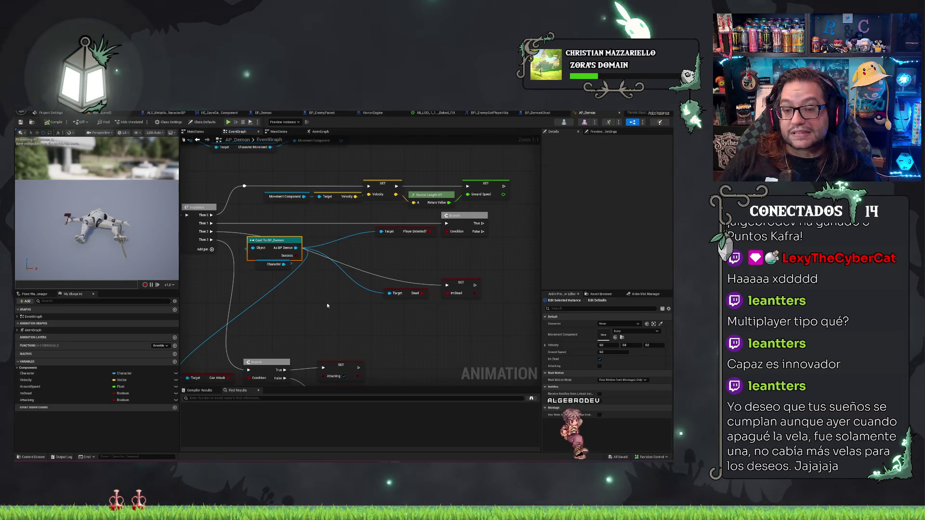
drag(328, 309, 415, 281)
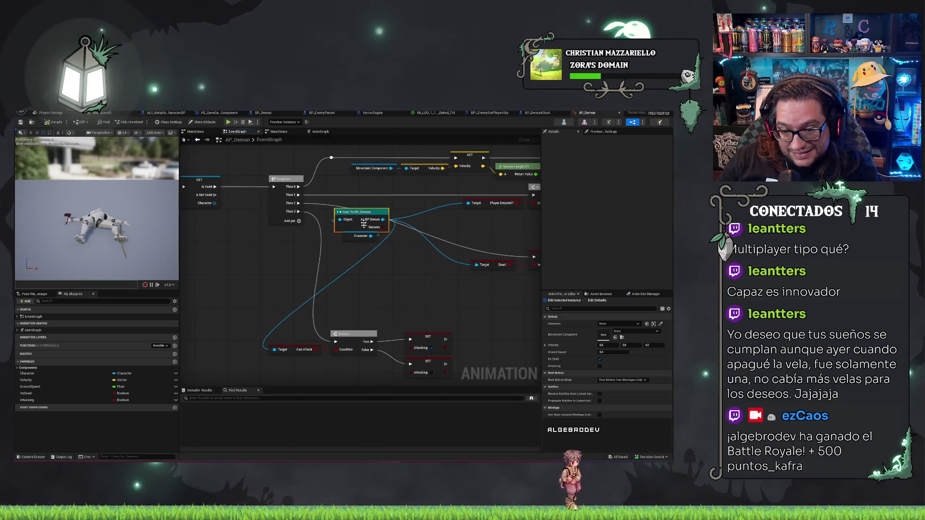
Step: Abandon a new 'cast to' search, then tick the Im Dead preview value
mouse_move(359, 236)
mouse_down()
mouse_move(243, 258)
mouse_move(311, 261)
mouse_up()
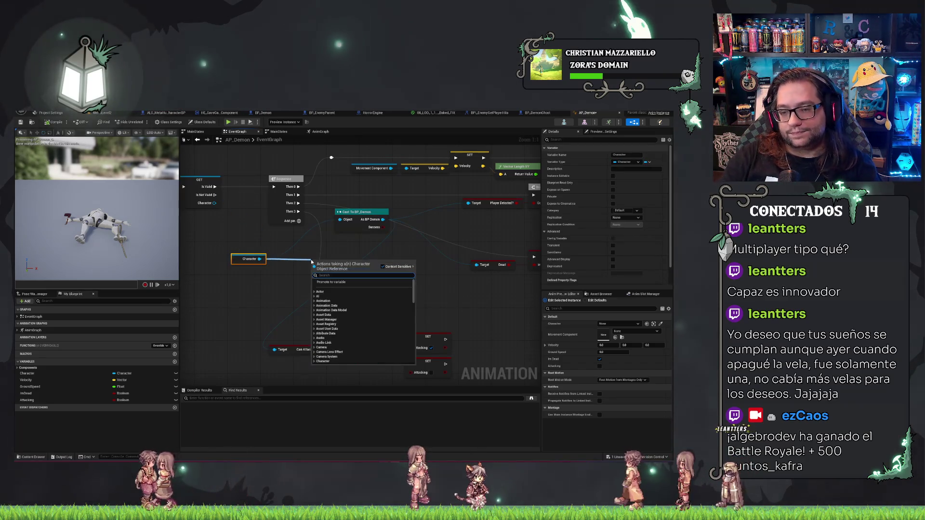
text(cast to)
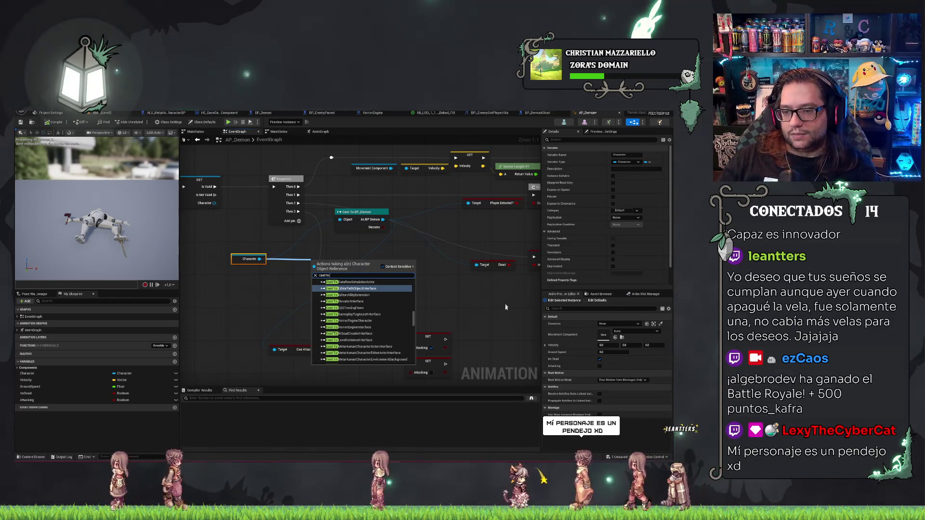
drag(506, 312, 412, 299)
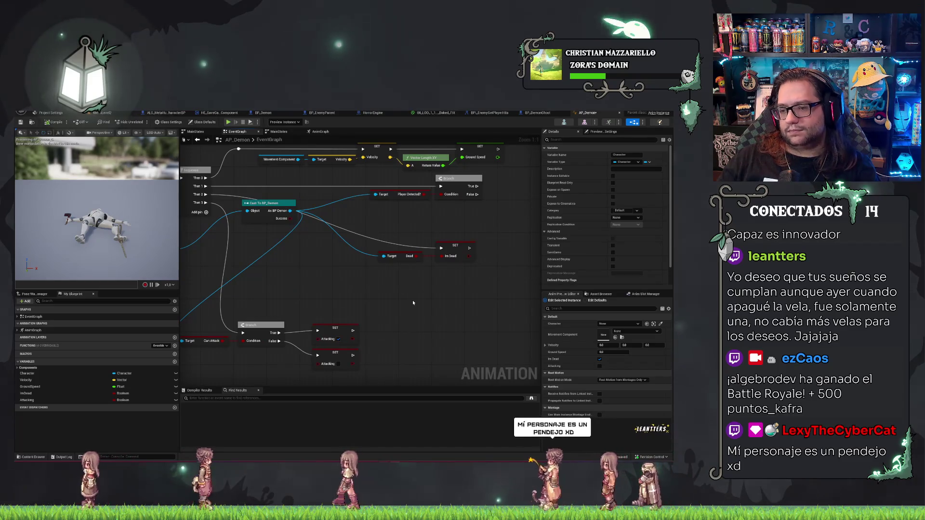
click(26, 393)
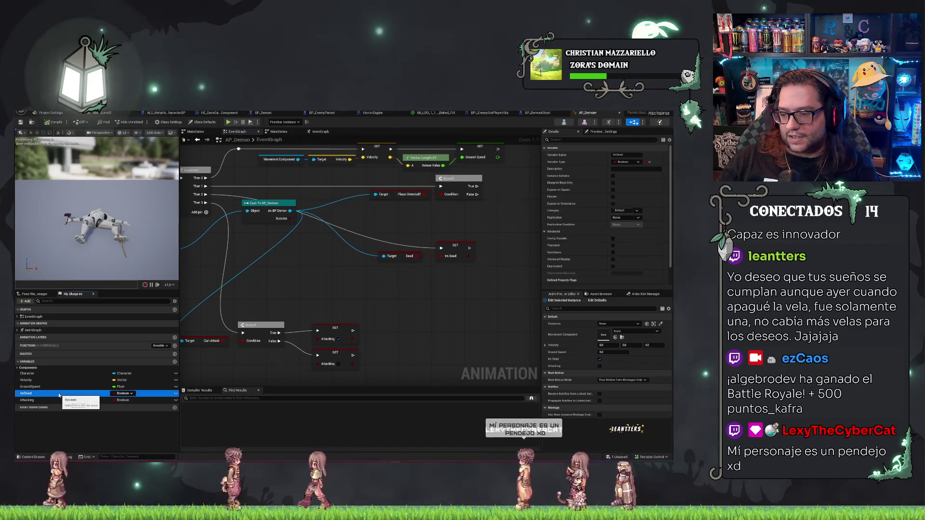
click(599, 359)
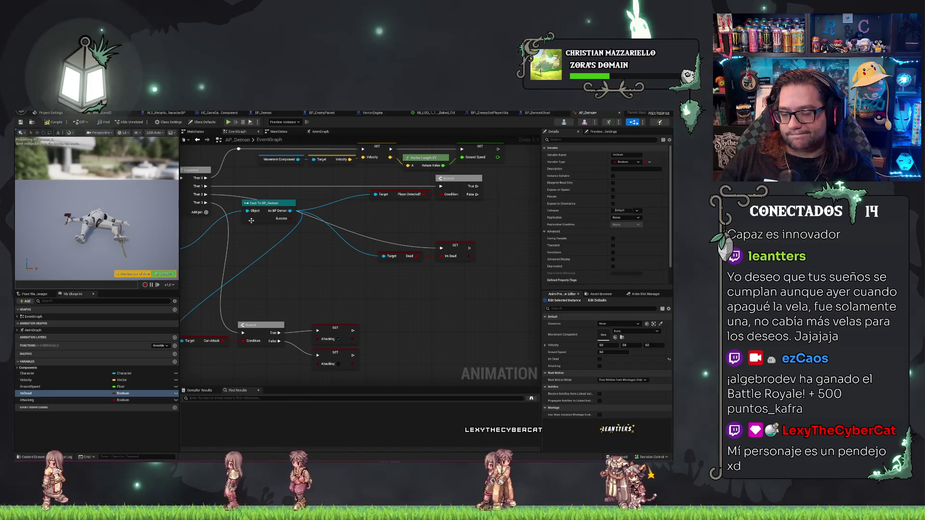
Step: Add a Cast To BP_EnemyParent from the Character getter and convert it to a pure cast
drag(251, 221, 338, 234)
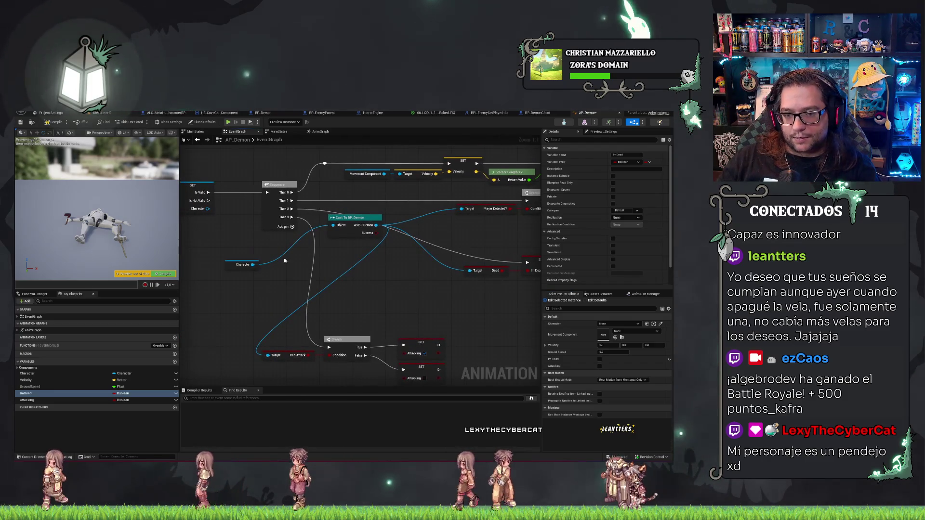
drag(253, 265, 296, 264)
text(cast to)
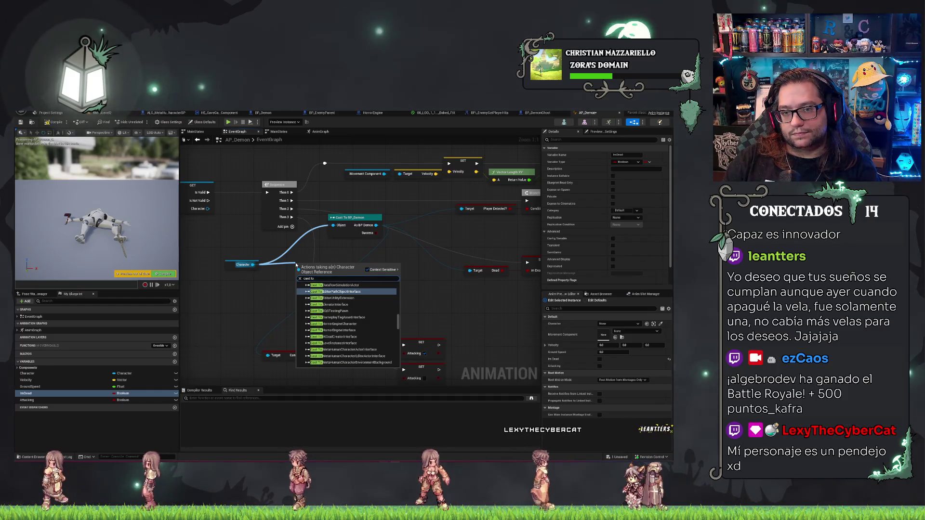
text( enemy)
key(Return)
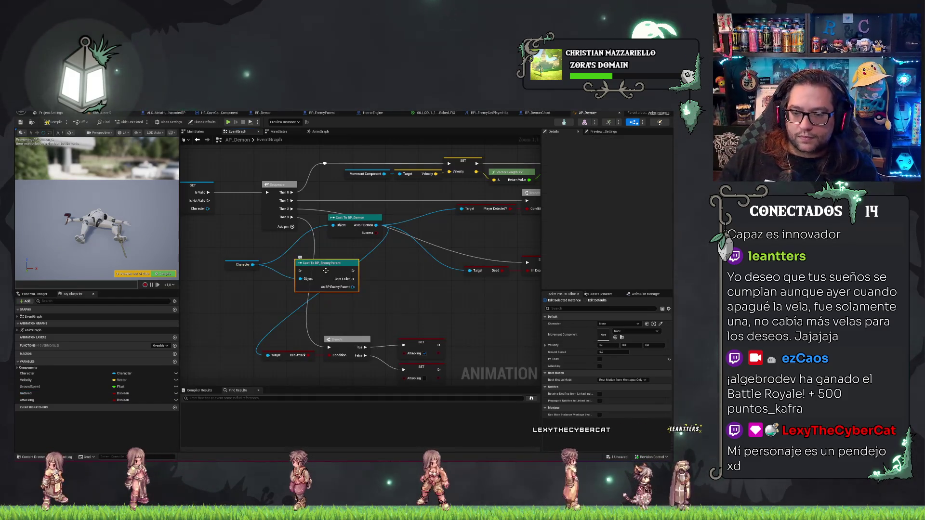
right_click(326, 270)
click(354, 403)
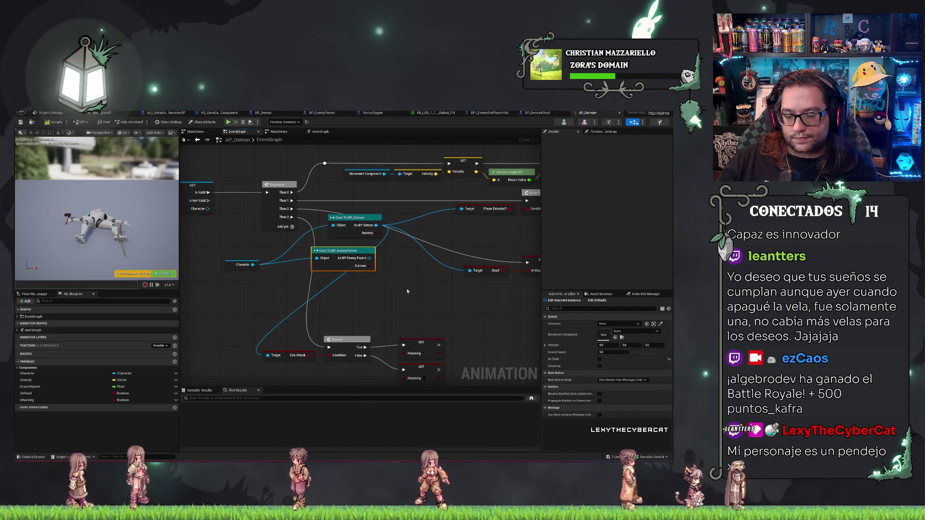
Step: Wire As BP Enemy Parent into the Player Detected, Dead and Can Attack targets
mouse_move(462, 208)
mouse_down()
mouse_move(429, 237)
mouse_move(370, 259)
mouse_up()
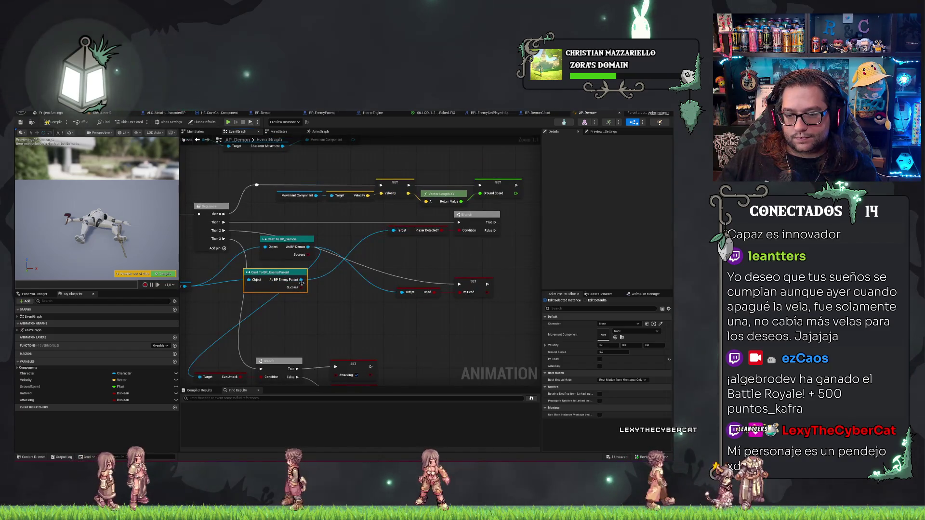
mouse_move(427, 297)
mouse_down()
mouse_move(403, 292)
mouse_move(308, 313)
mouse_move(269, 280)
mouse_up()
click(337, 314)
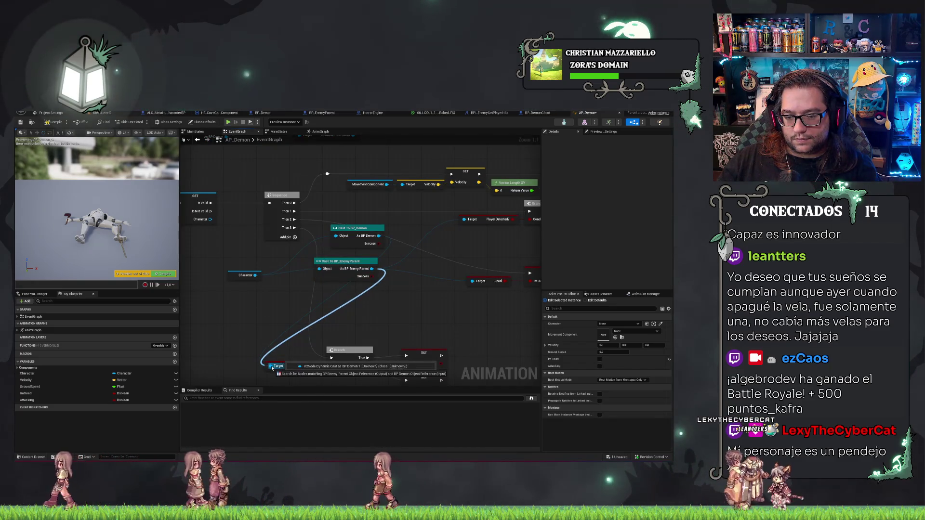
drag(395, 289, 405, 266)
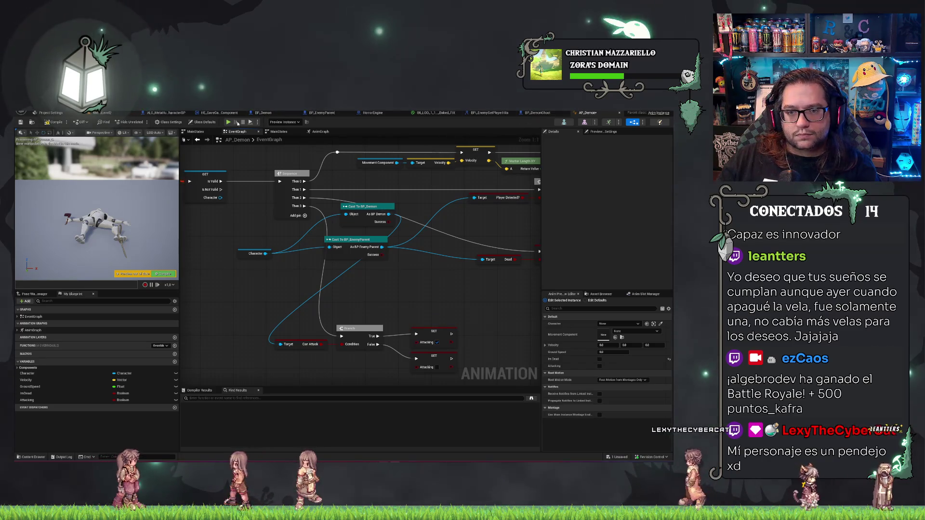
click(264, 113)
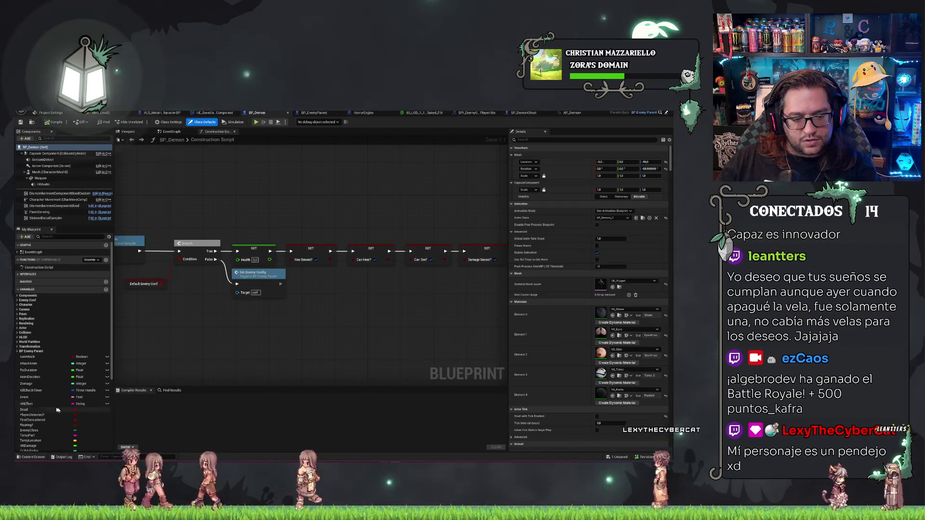
Step: Rename BP_Demon's canAttack variable to canAttackREMOVE after checking BP_EnemyParent's variables
scroll(53, 408, down, 2)
scroll(48, 396, down, 4)
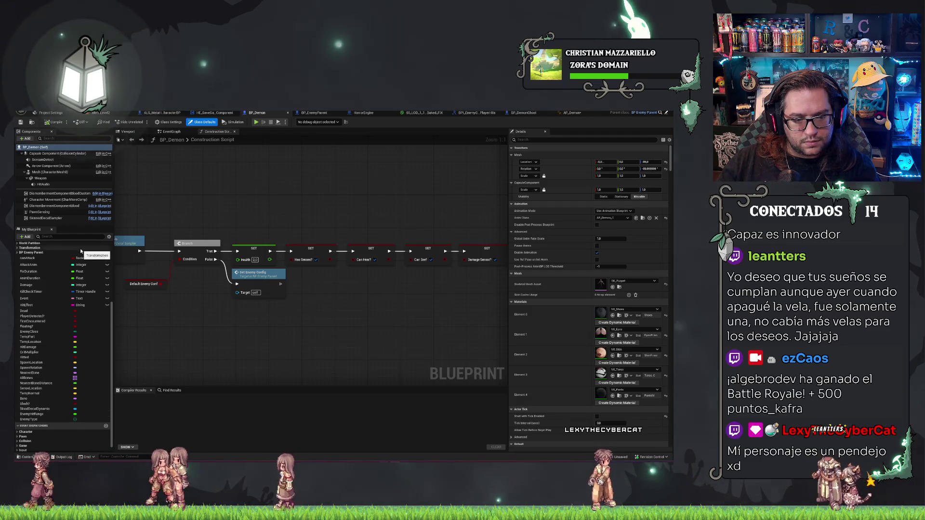
scroll(73, 276, up, 1)
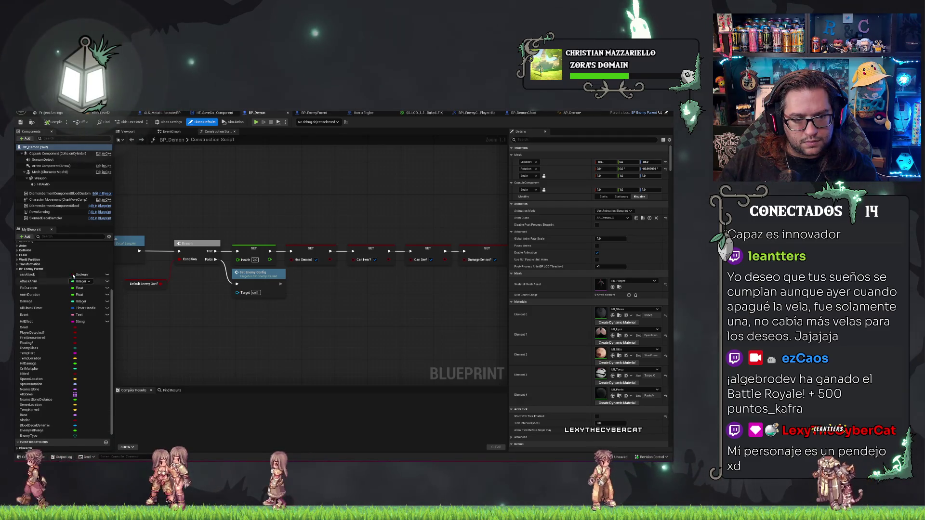
click(32, 276)
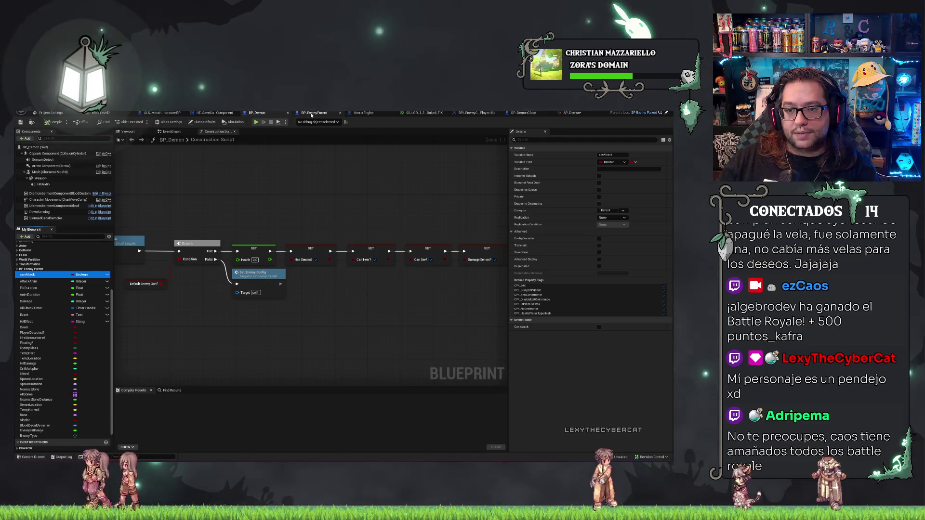
click(311, 114)
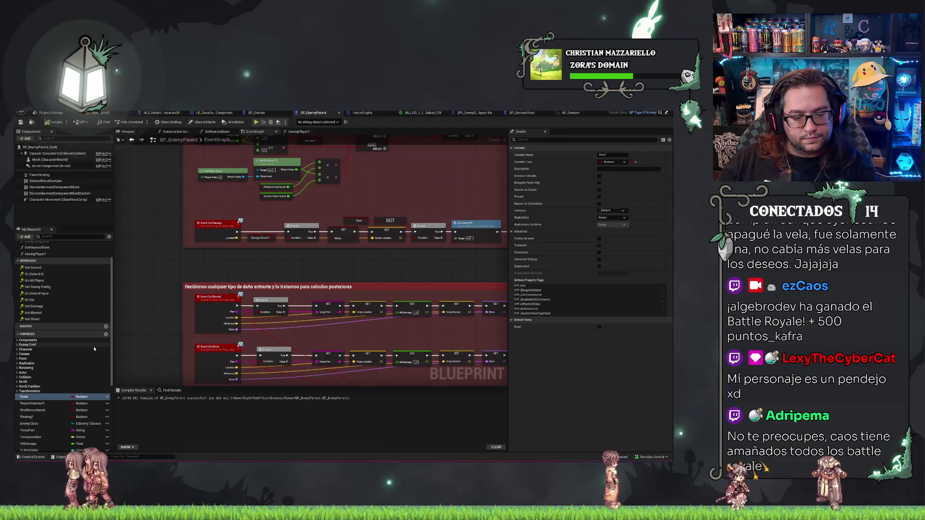
scroll(93, 348, down, 1)
scroll(93, 348, down, 5)
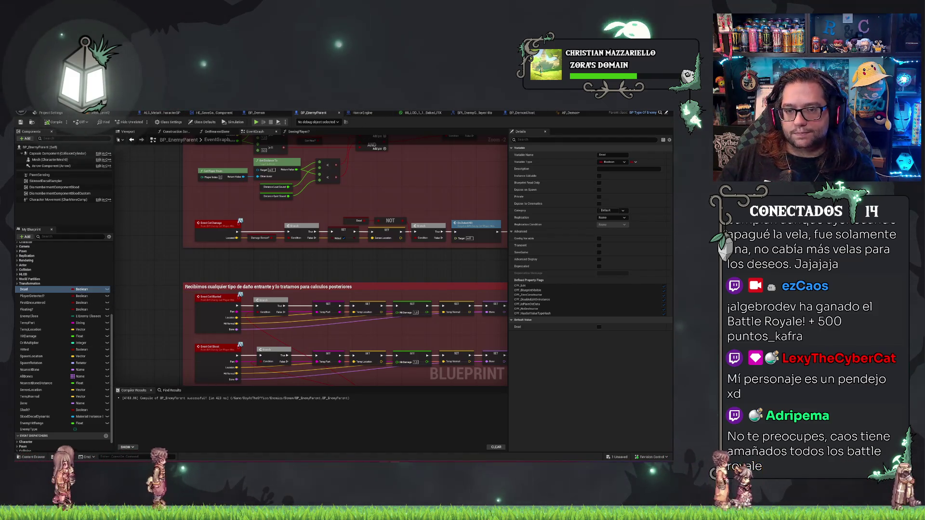
click(255, 113)
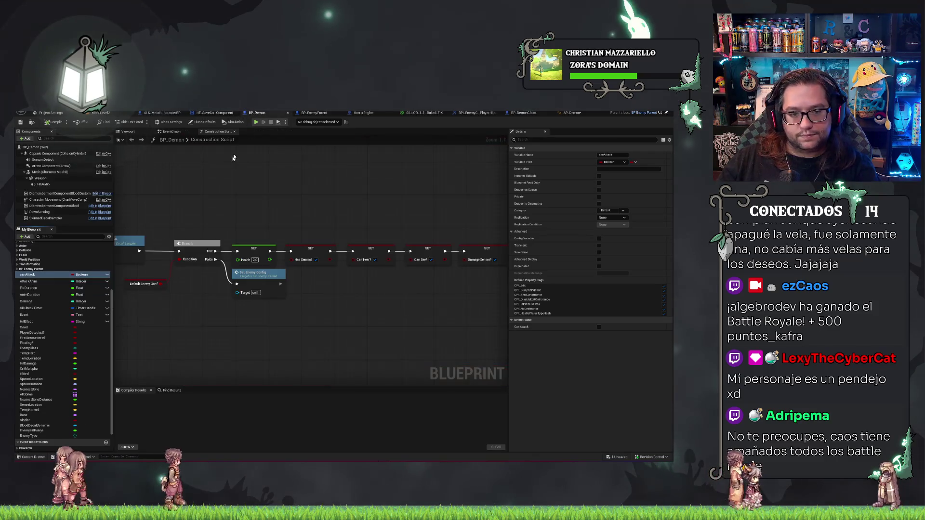
click(34, 275)
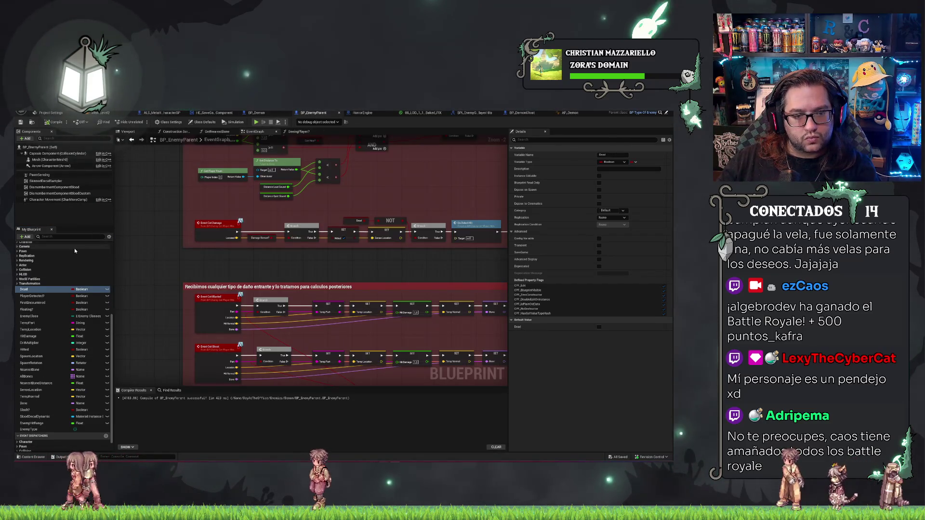
Step: Add a Boolean canAttack variable to BP_EnemyParent and save it
click(24, 238)
click(36, 258)
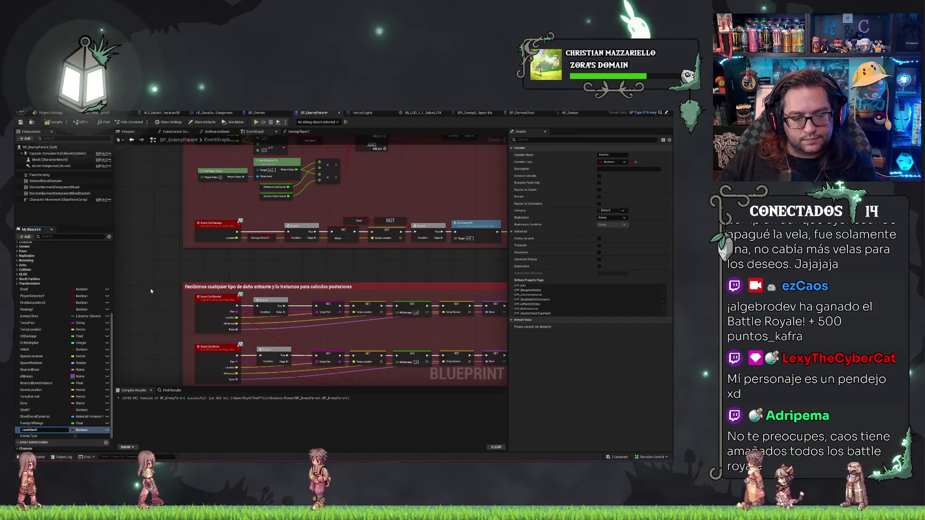
click(20, 122)
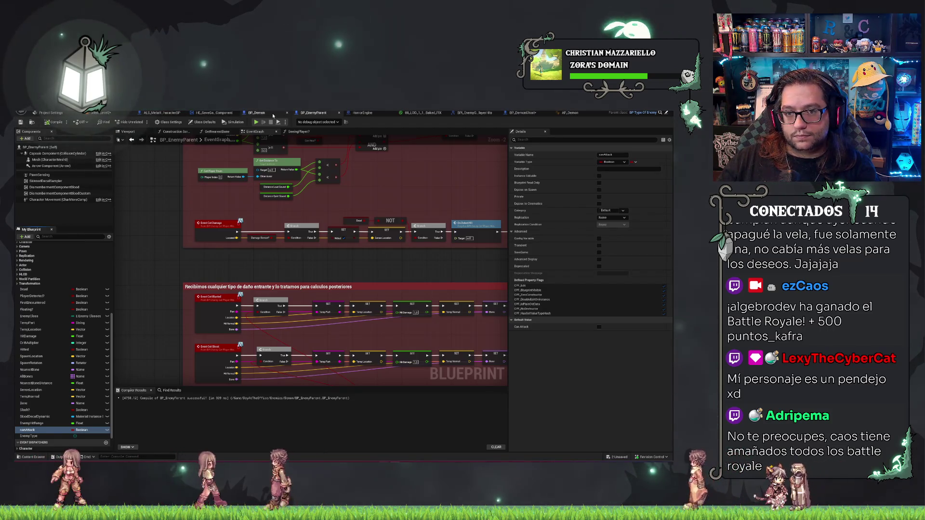
click(258, 113)
drag(335, 197, 422, 174)
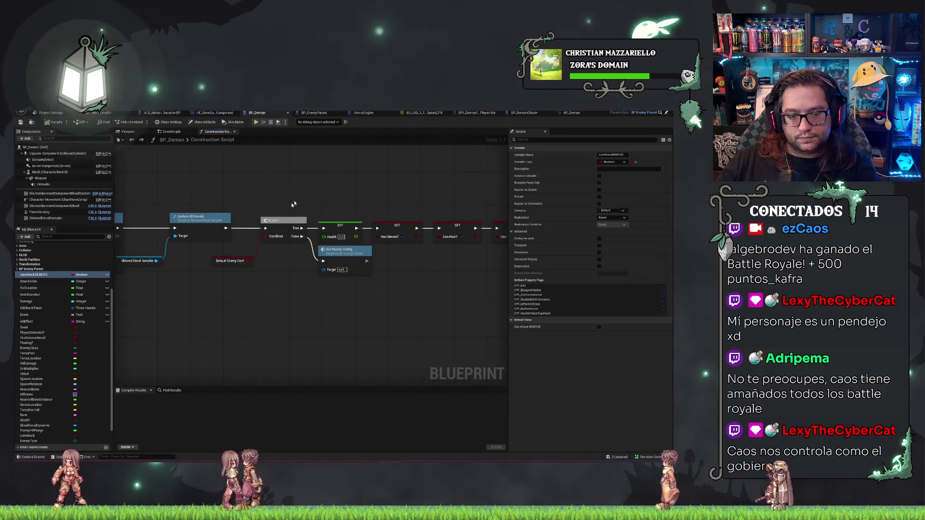
right_click(39, 278)
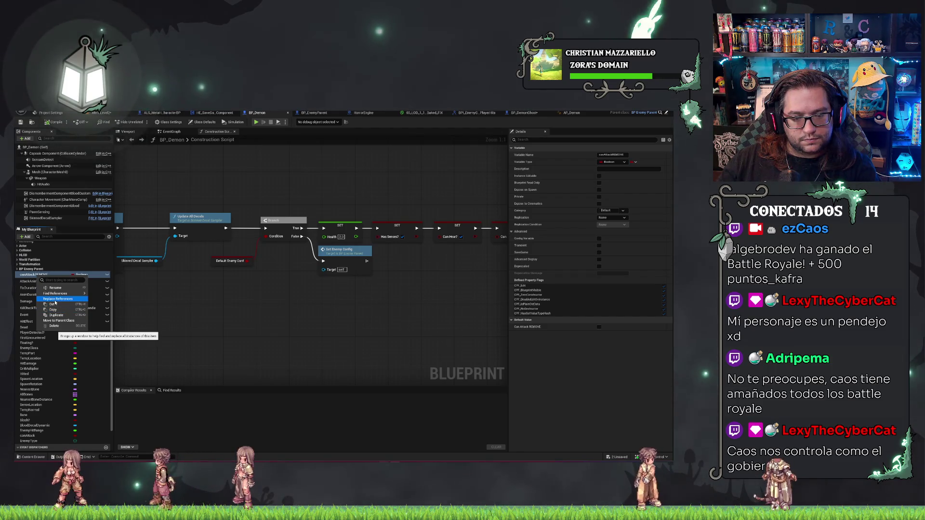
click(56, 299)
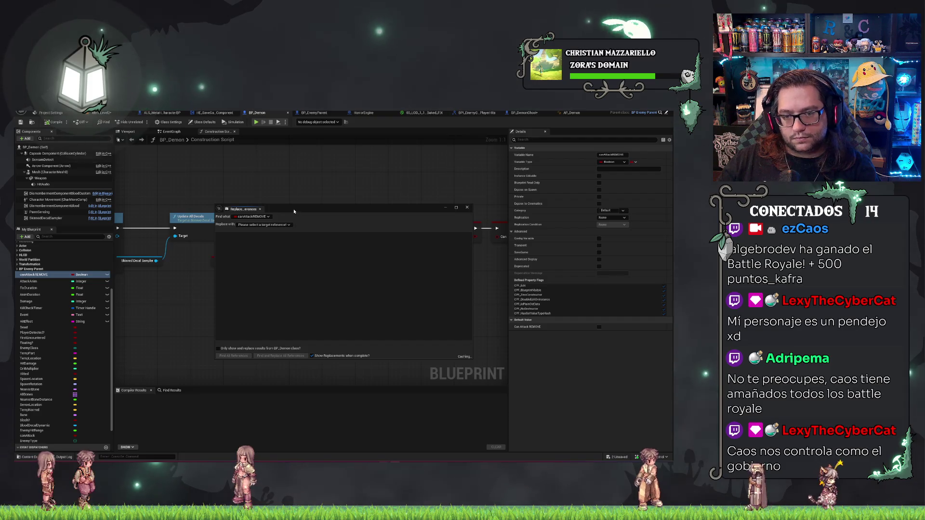
click(287, 225)
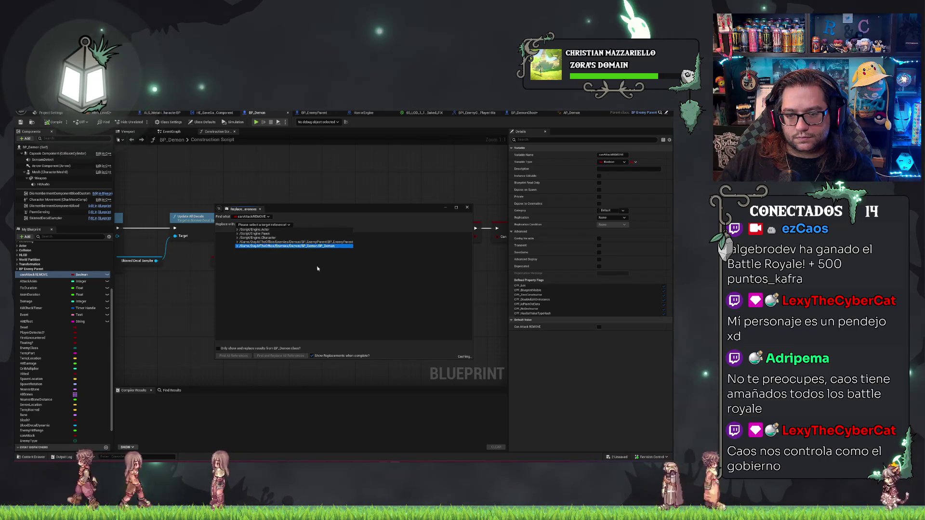
click(322, 213)
drag(322, 213, 314, 210)
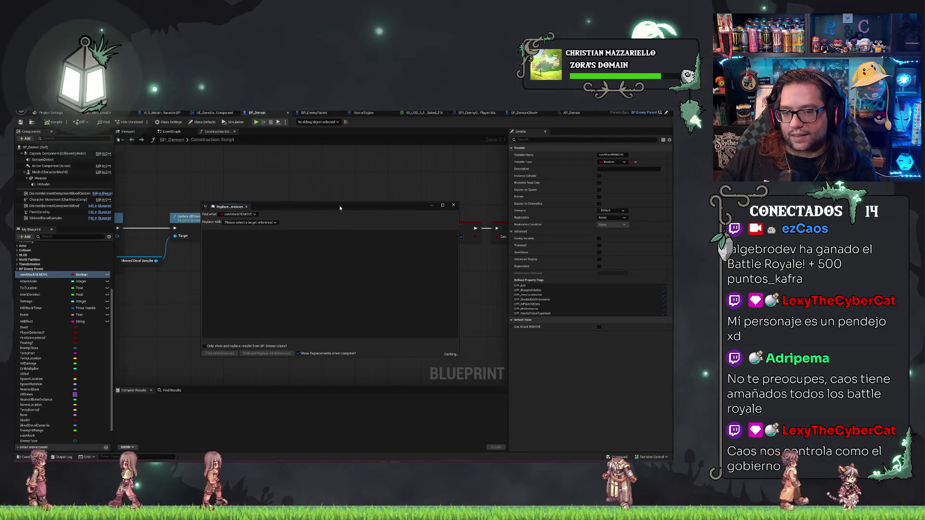
click(453, 206)
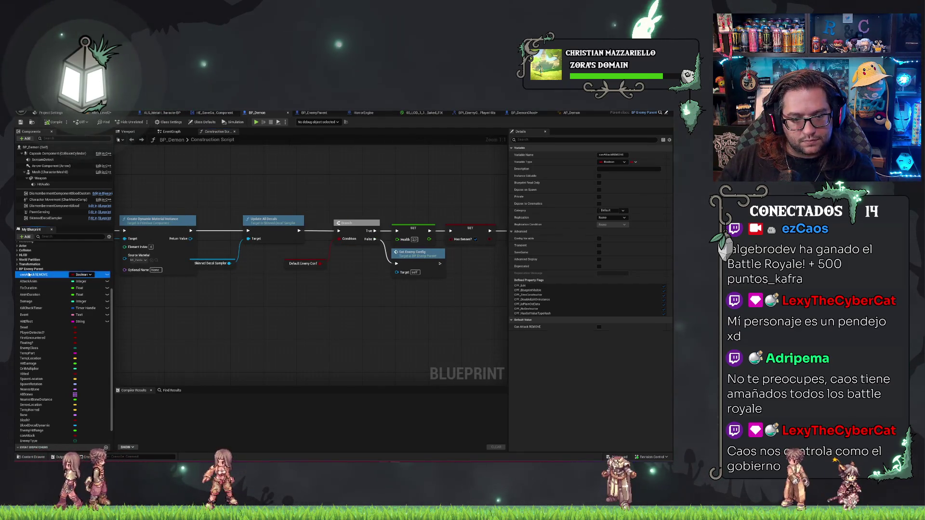
right_click(24, 273)
Step: Find canAttackREMOVE references by name and jump to its first Set usage
mouse_move(81, 290)
click(105, 299)
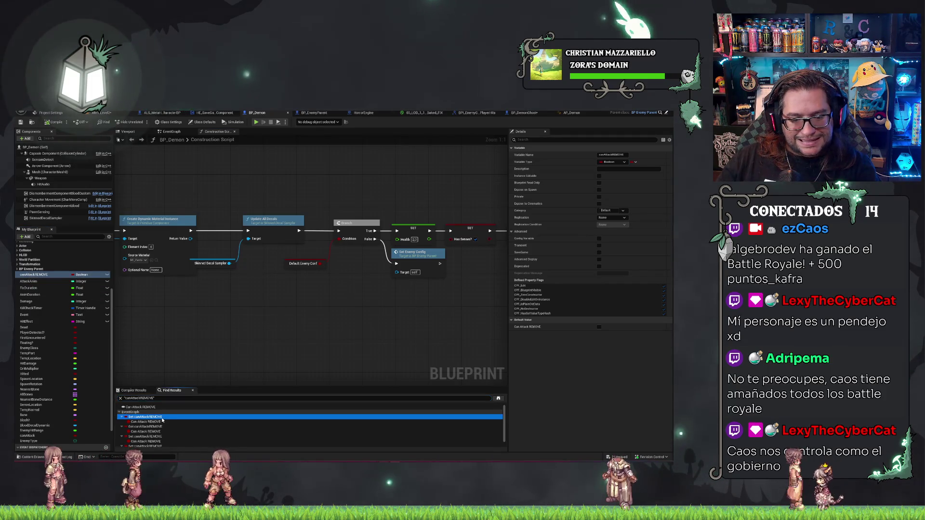
double_click(144, 417)
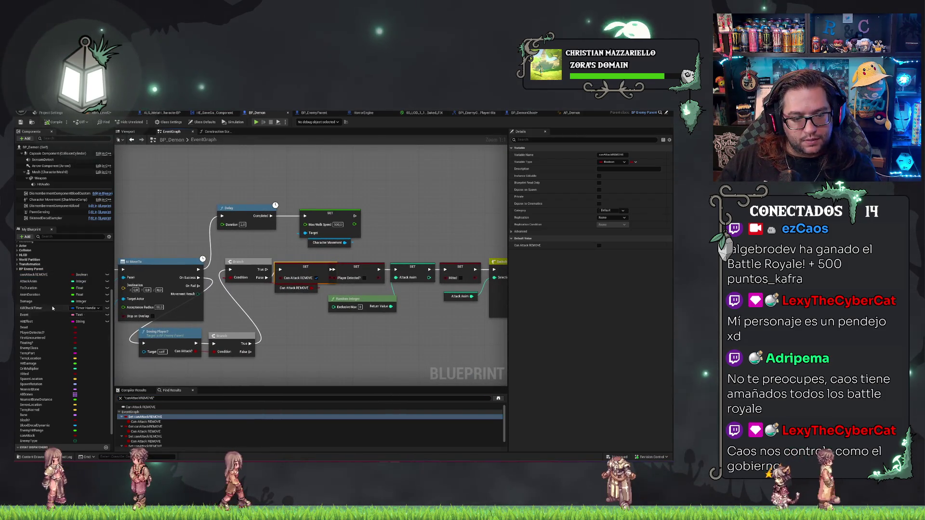
scroll(28, 366, down, 2)
mouse_move(31, 414)
mouse_down()
mouse_move(277, 294)
mouse_move(283, 278)
mouse_up()
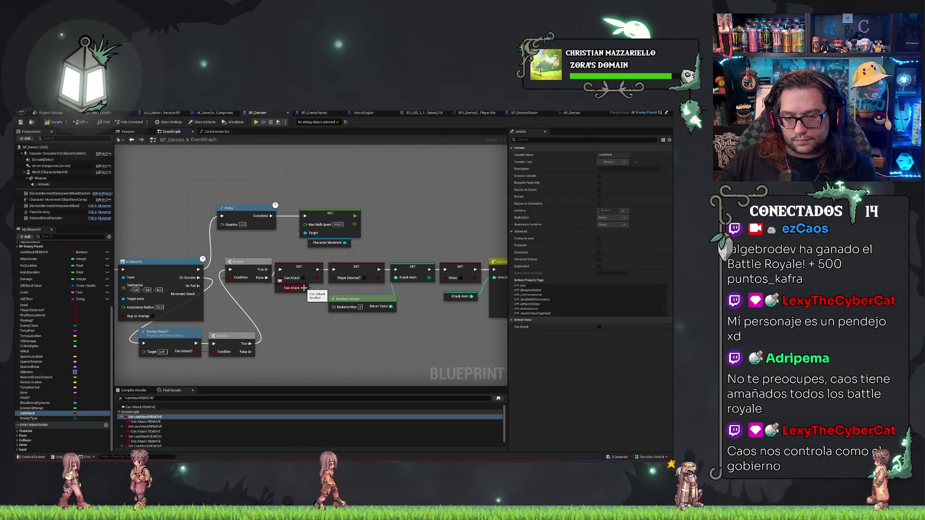
drag(308, 288, 313, 337)
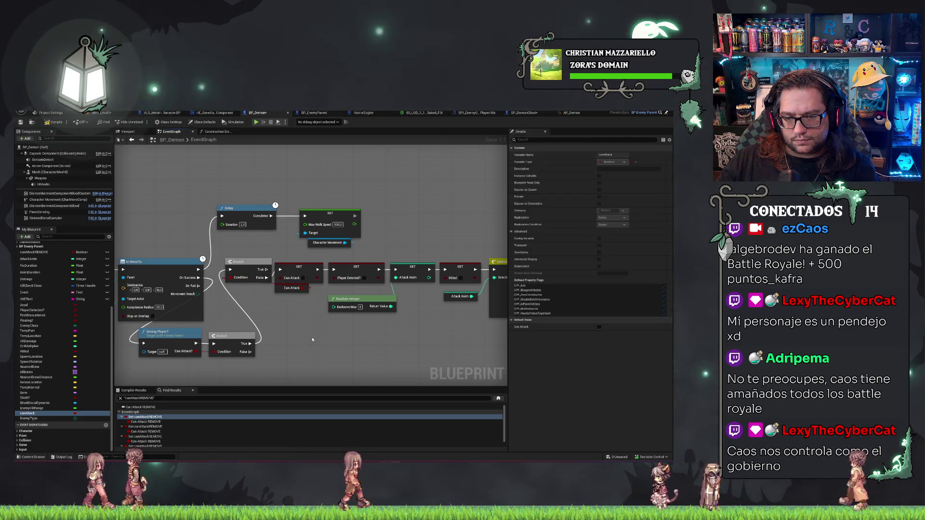
key(ctrl+z)
key(ctrl+z)
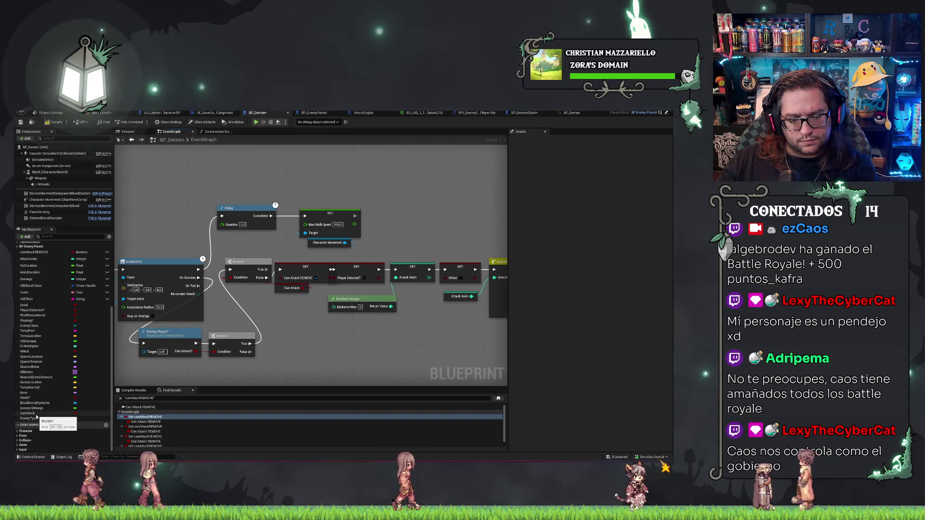
Step: Make the first SET node write canAttack as true, then step to the next references
drag(36, 417, 294, 278)
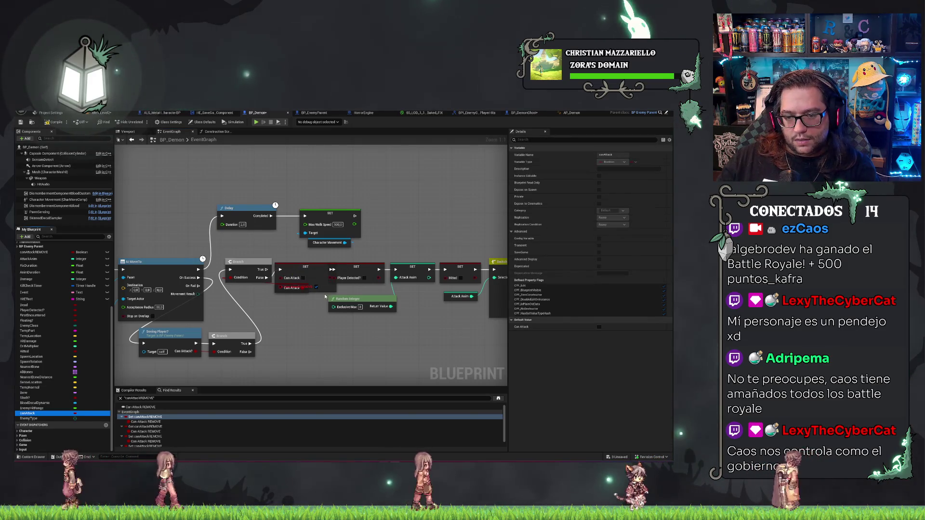
click(302, 278)
drag(311, 317, 211, 317)
click(145, 422)
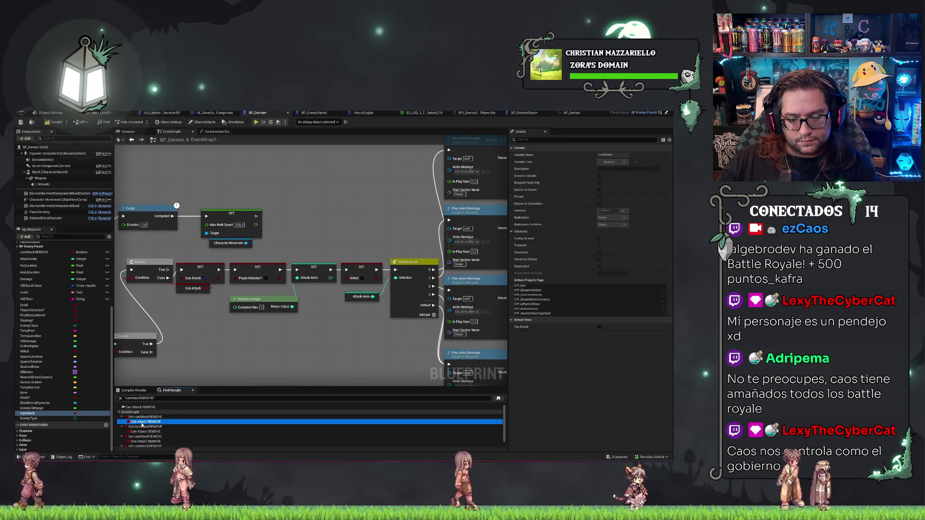
click(143, 427)
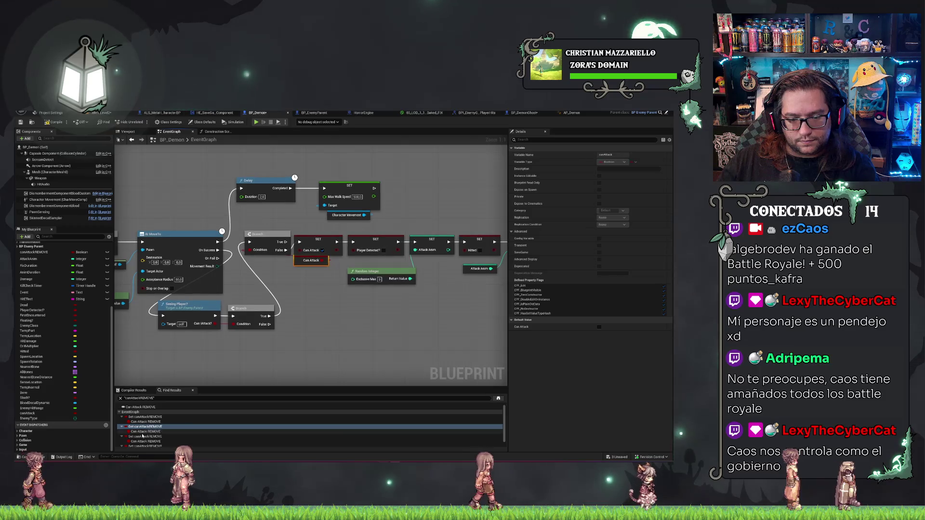
click(143, 432)
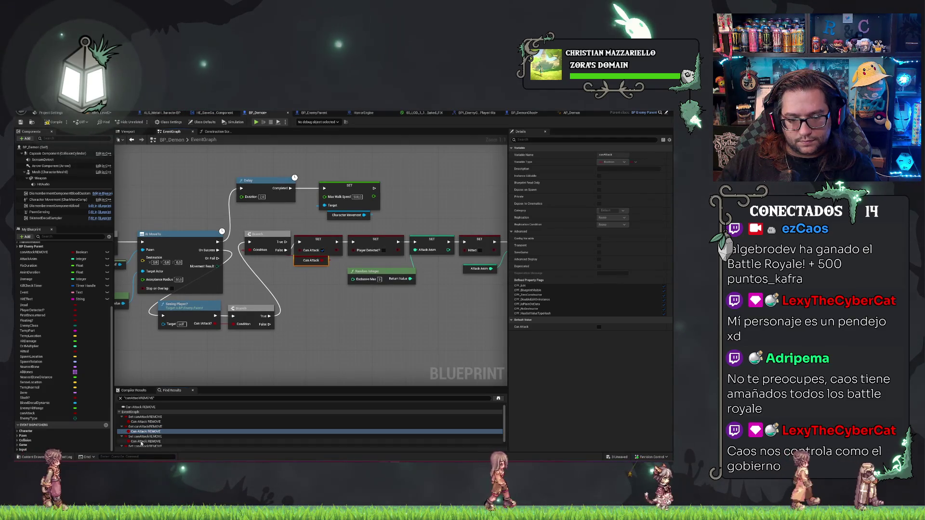
click(144, 437)
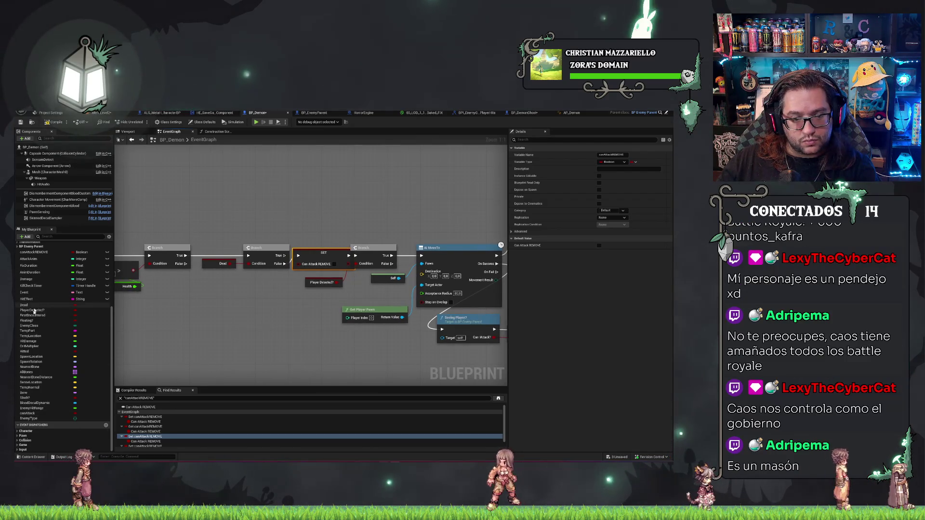
Step: Swap the SET Can Attack REMOVE node to canAttack and step through the remaining results
click(27, 413)
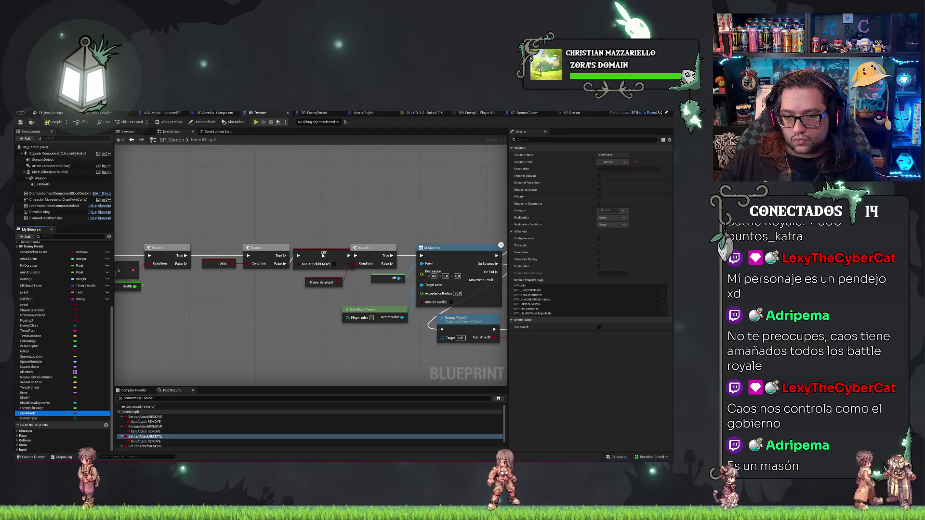
drag(323, 256, 321, 253)
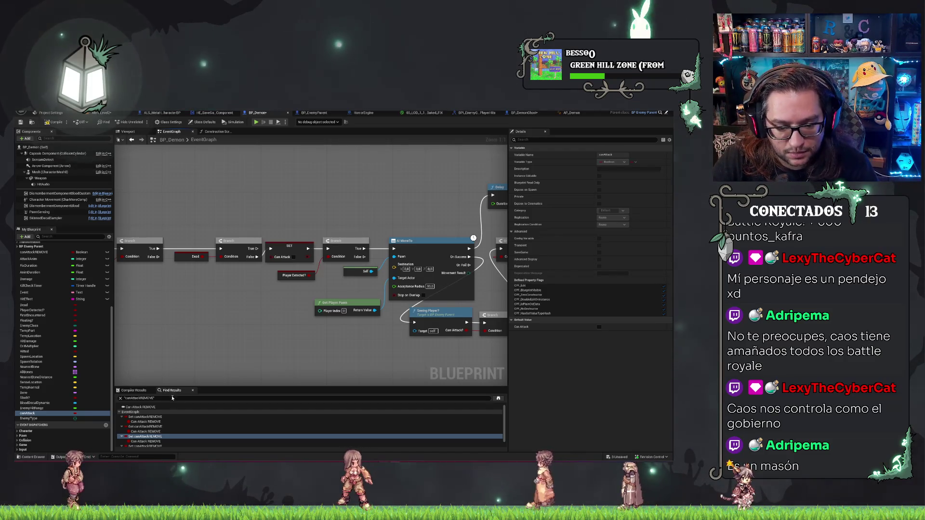
click(135, 436)
click(146, 442)
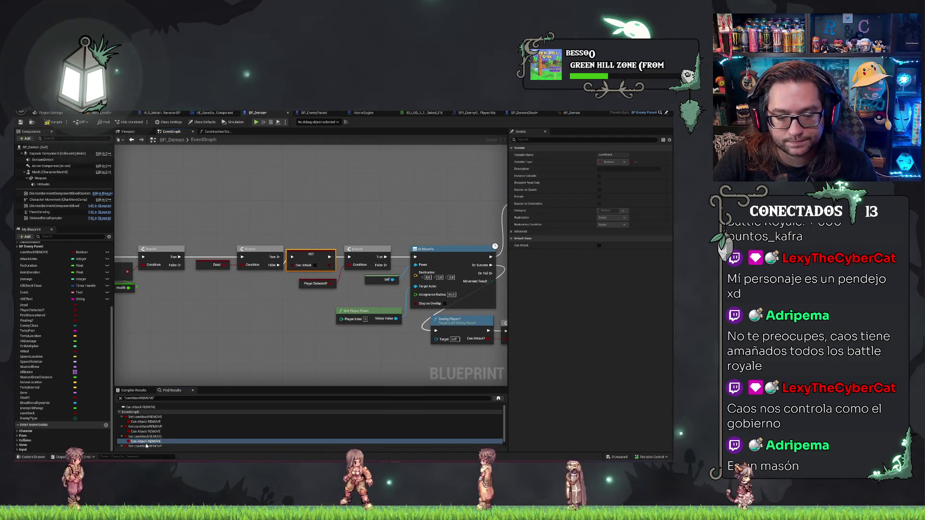
click(146, 446)
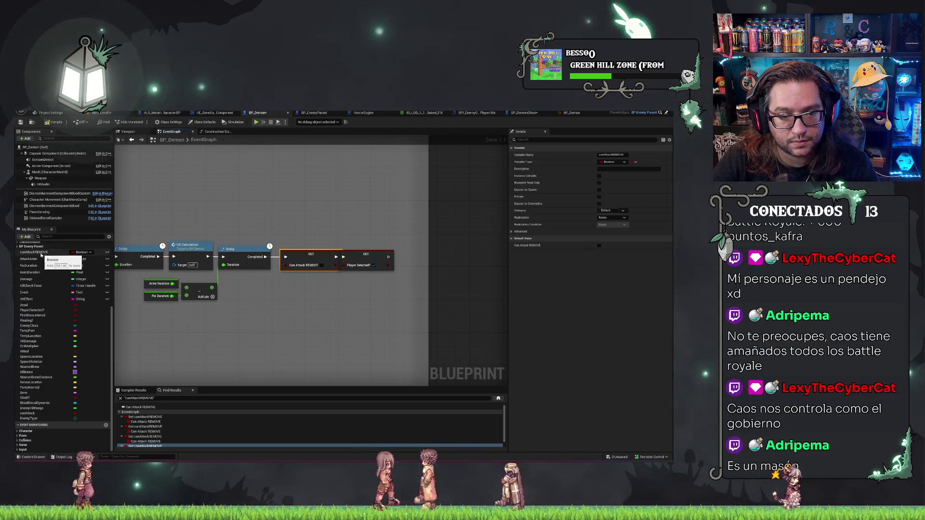
Step: Switch the delay-chain SET node to canAttack and cancel deleting canAttackREMOVE
mouse_move(28, 413)
mouse_down()
mouse_move(297, 293)
mouse_move(308, 256)
mouse_up()
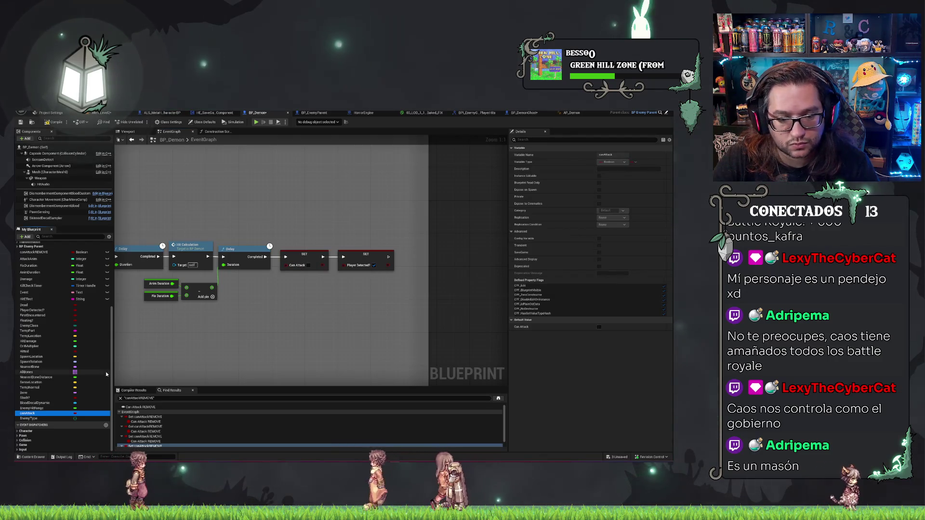
click(303, 260)
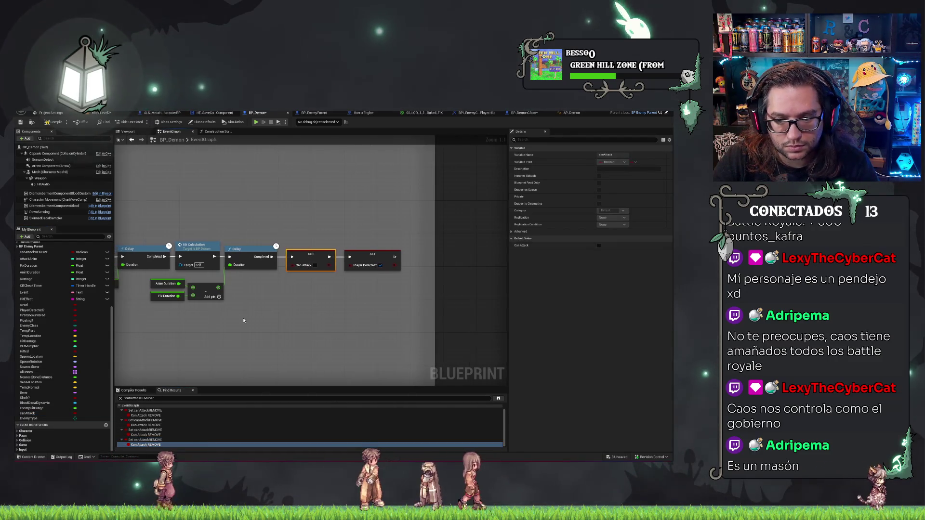
click(34, 252)
key(Delete)
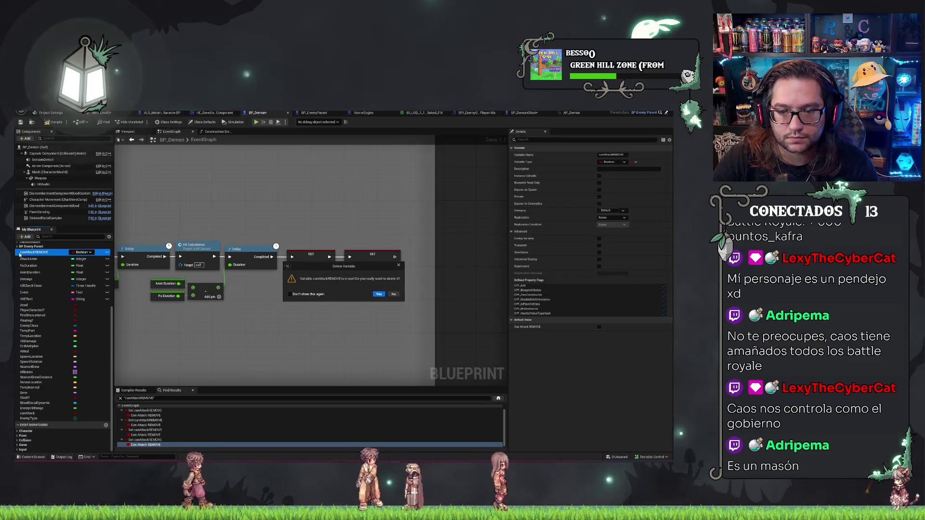
key(Escape)
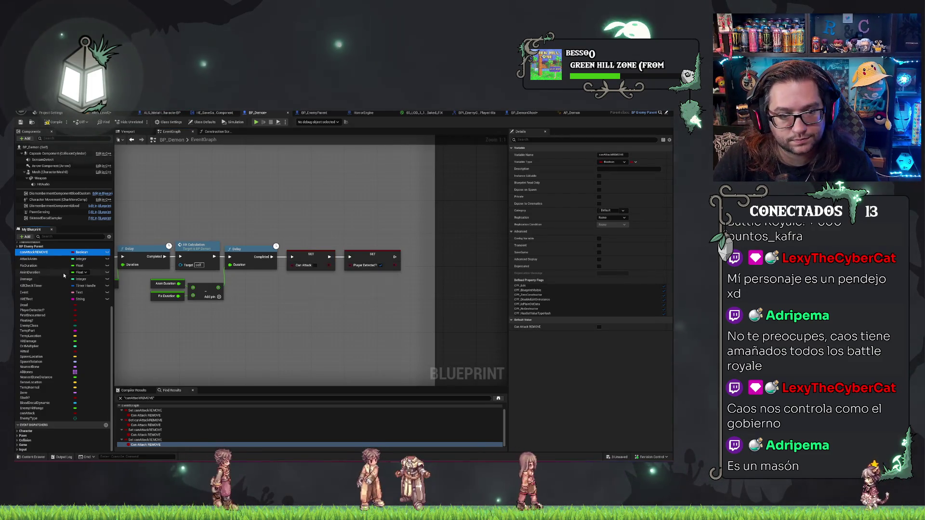
Step: Find the remaining Can Attack REMOVE reference and open it in AP_Demon
right_click(34, 252)
click(145, 308)
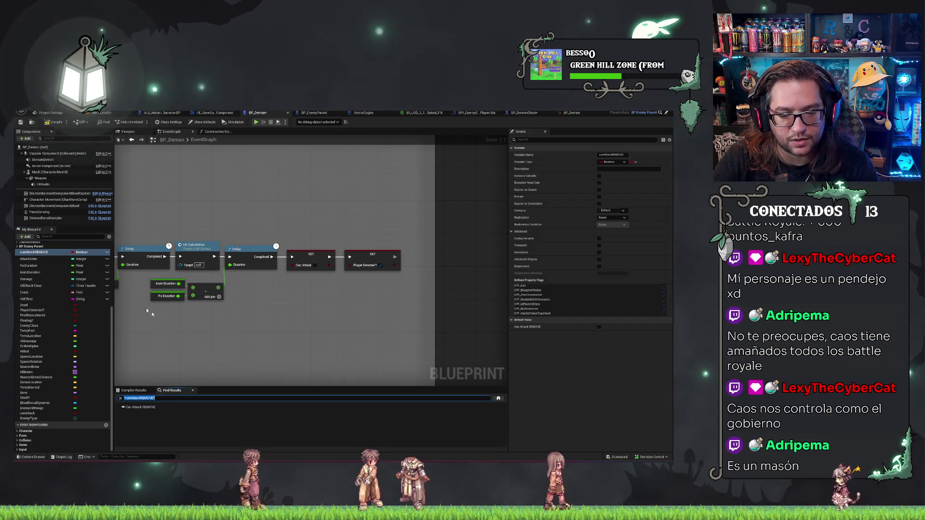
click(150, 407)
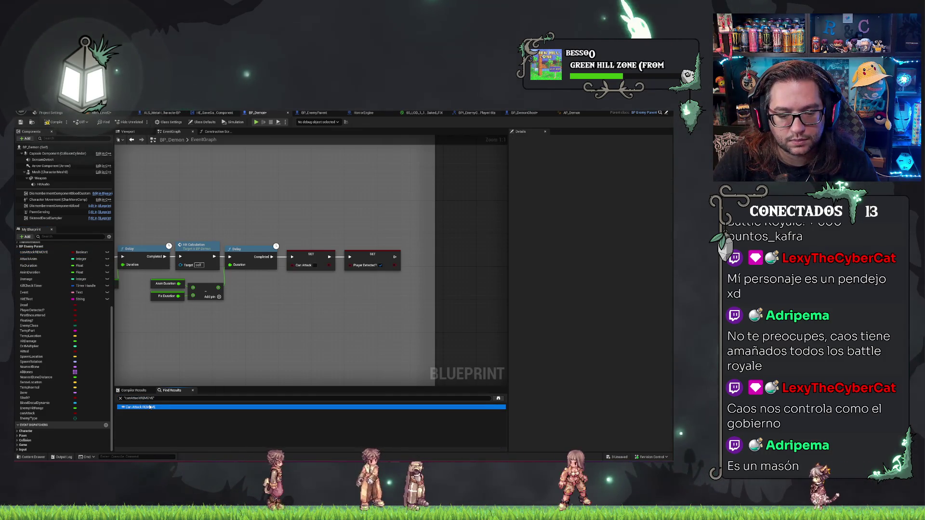
scroll(343, 324, down, 6)
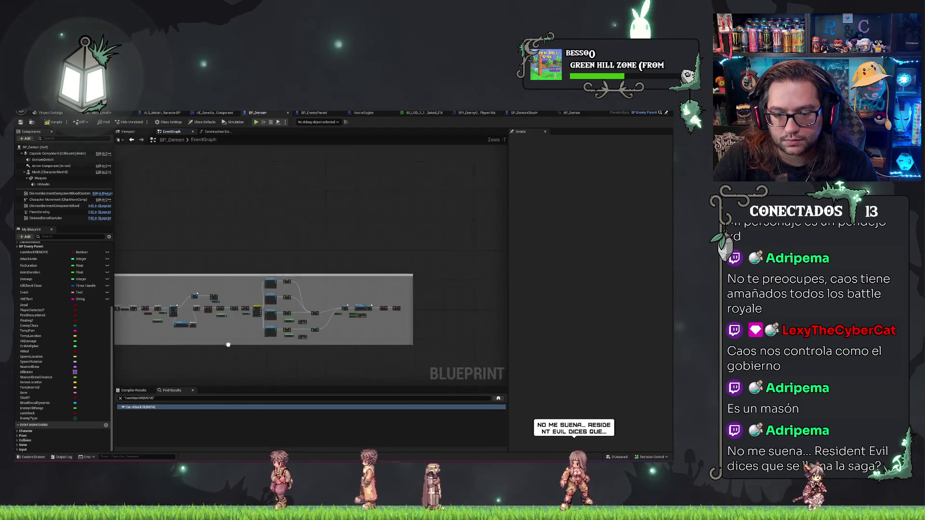
scroll(361, 316, up, 3)
drag(360, 316, 374, 327)
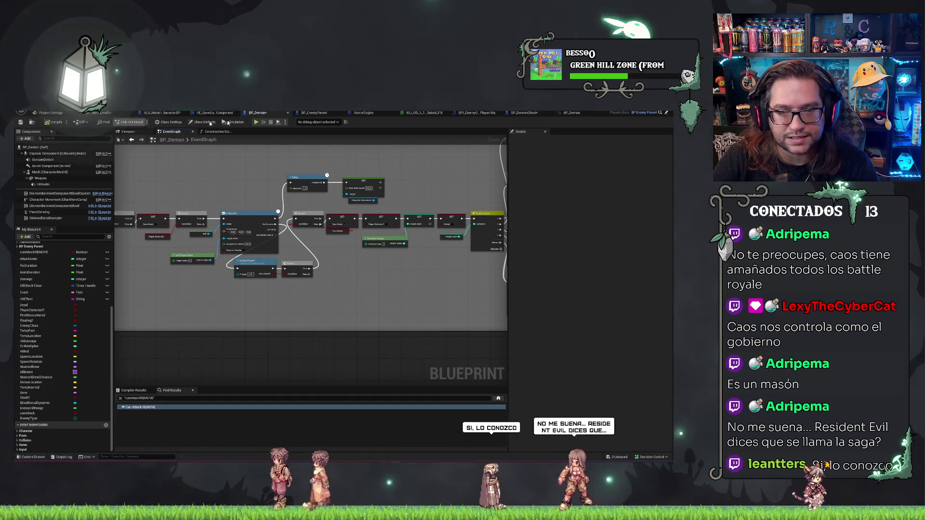
click(578, 112)
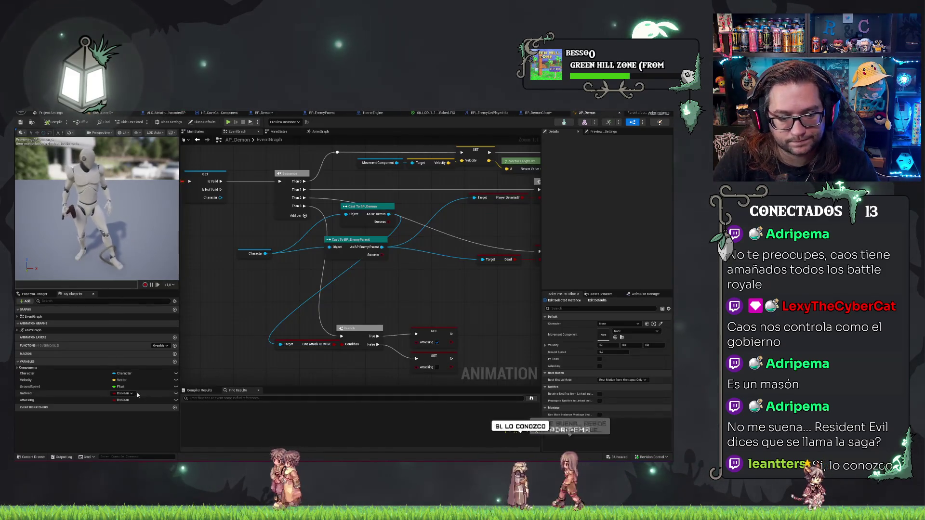
Step: Feed a Can Attack getter from the cast into the Branch Condition, deleting the old getter
drag(380, 364, 354, 356)
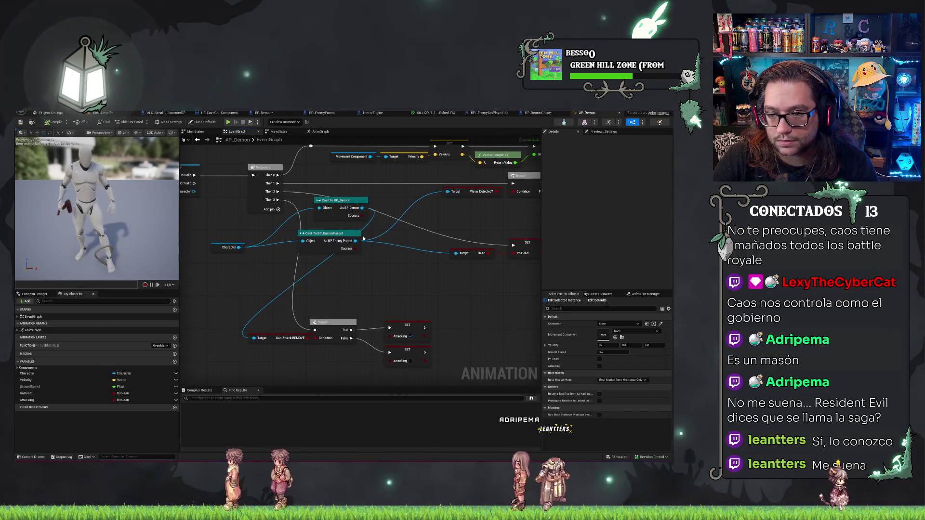
drag(356, 241, 254, 303)
text(canattac)
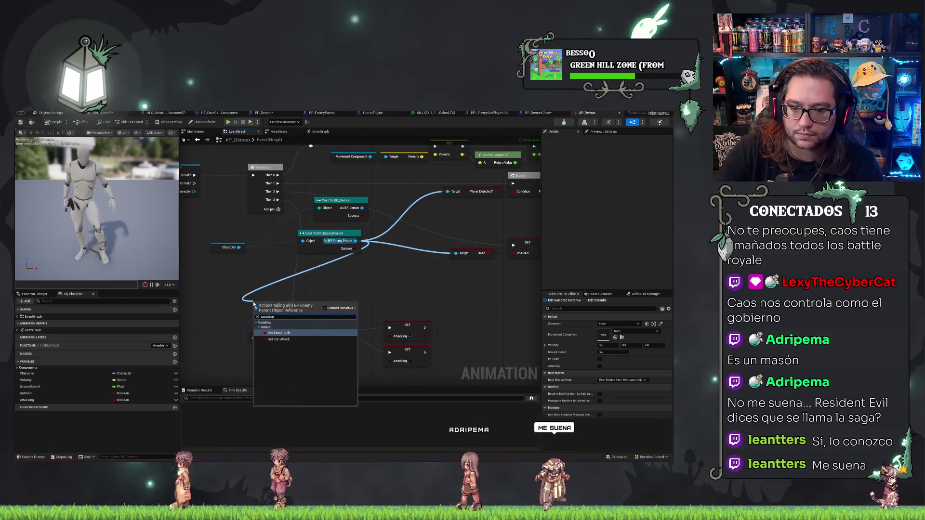
key(Return)
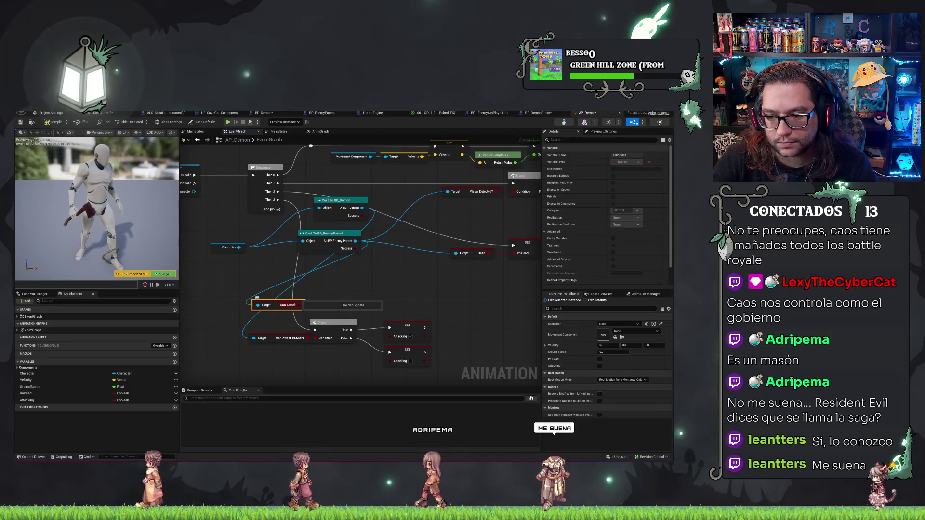
mouse_move(297, 308)
mouse_down()
mouse_move(285, 321)
mouse_move(315, 337)
mouse_up()
click(284, 338)
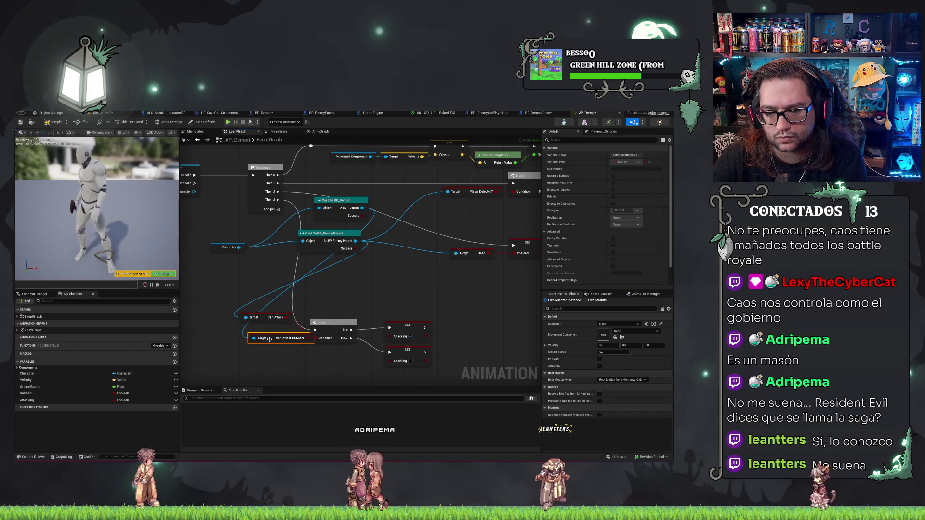
key(Delete)
Step: Align the new Can Attack getter with the Branch condition
click(269, 321)
key(q)
click(355, 278)
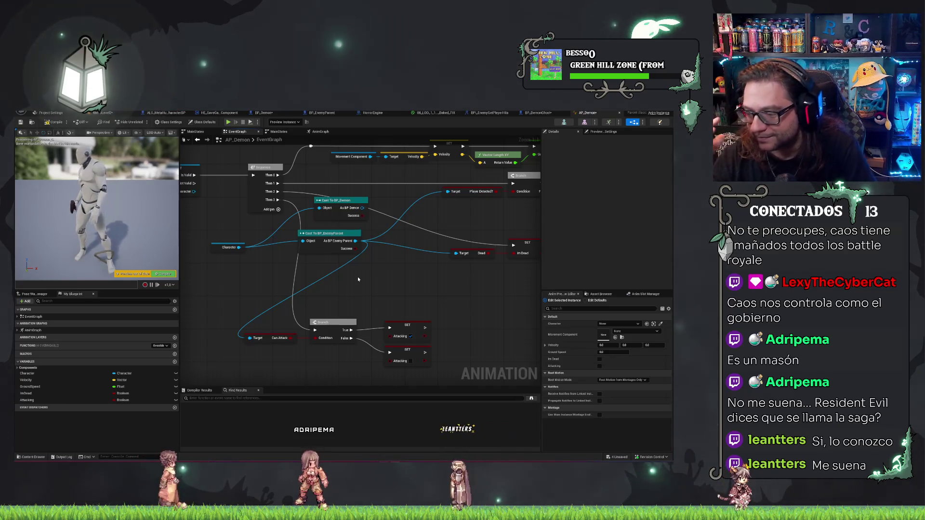
click(277, 338)
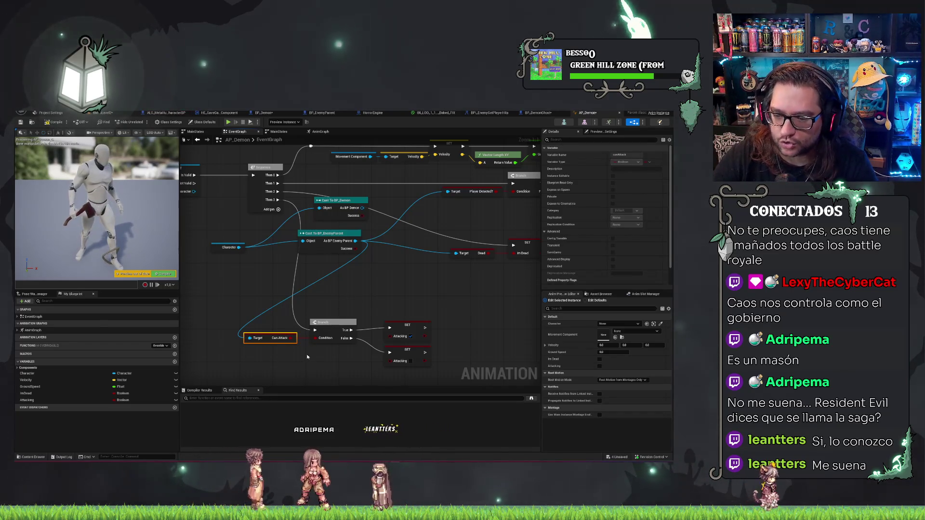
key(Right)
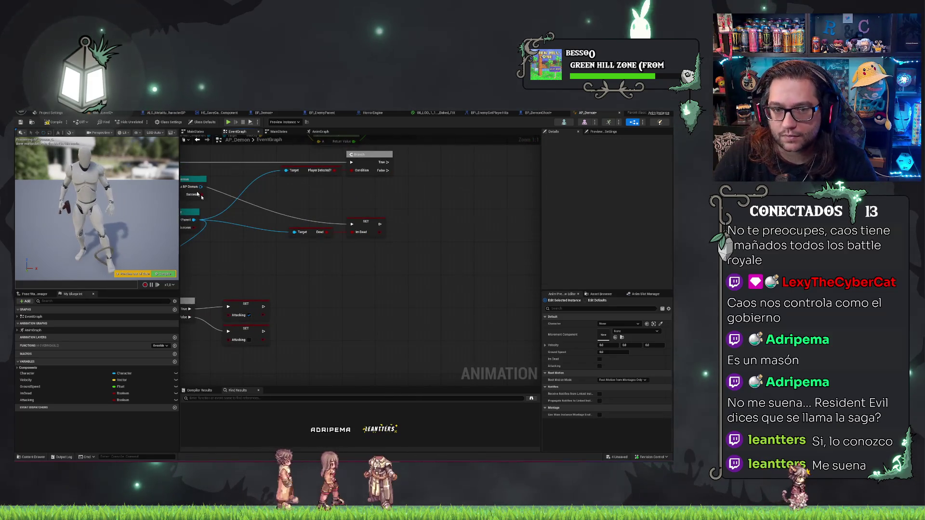
Step: Reposition the upper SET Attacking node in AP_Demon and save all changes
key(ctrl+shift+s)
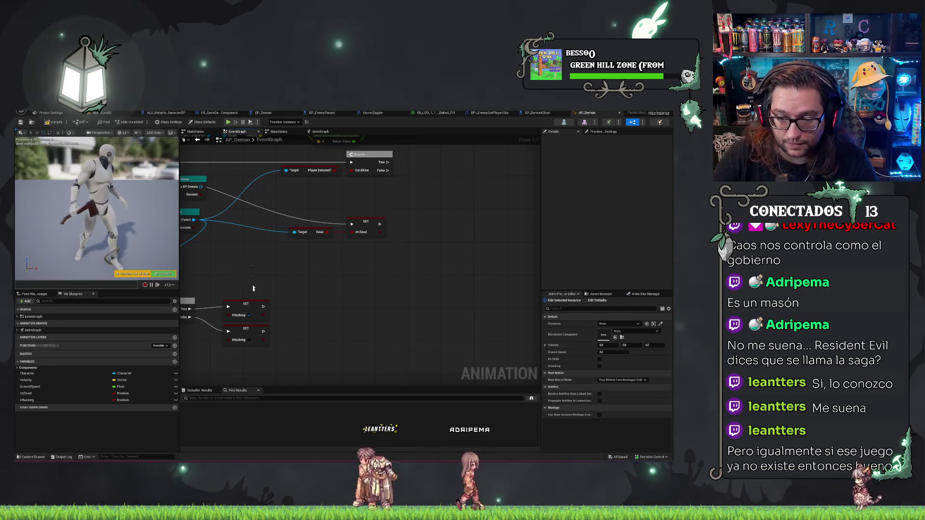
click(246, 311)
key(ctrl+z)
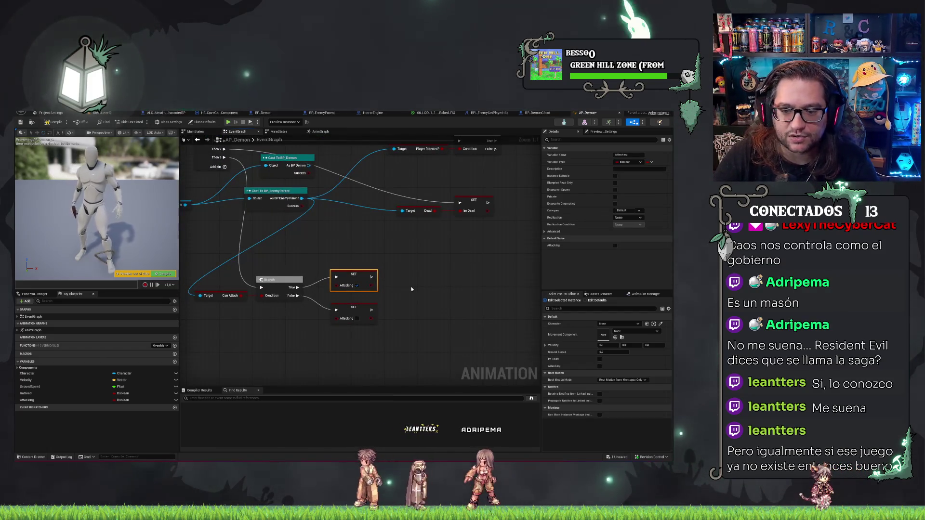
click(417, 301)
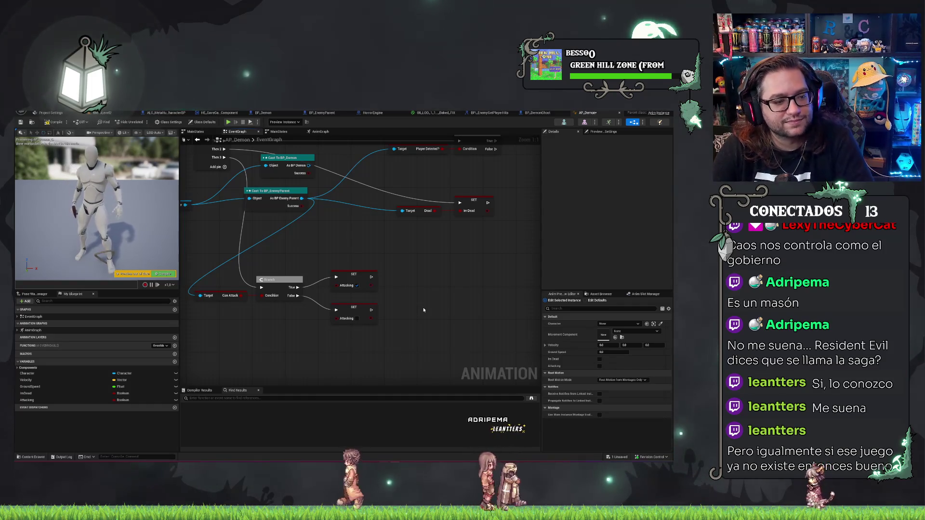
drag(351, 257, 413, 252)
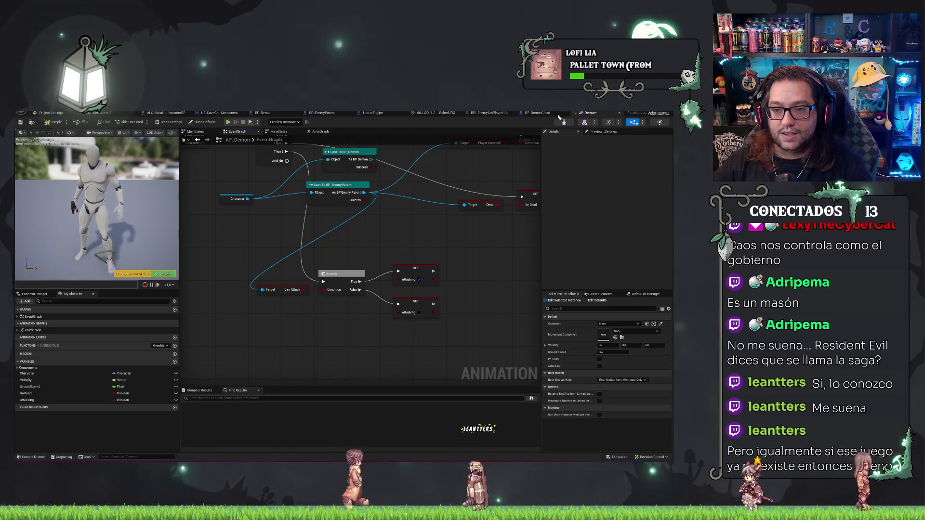
drag(299, 164, 323, 250)
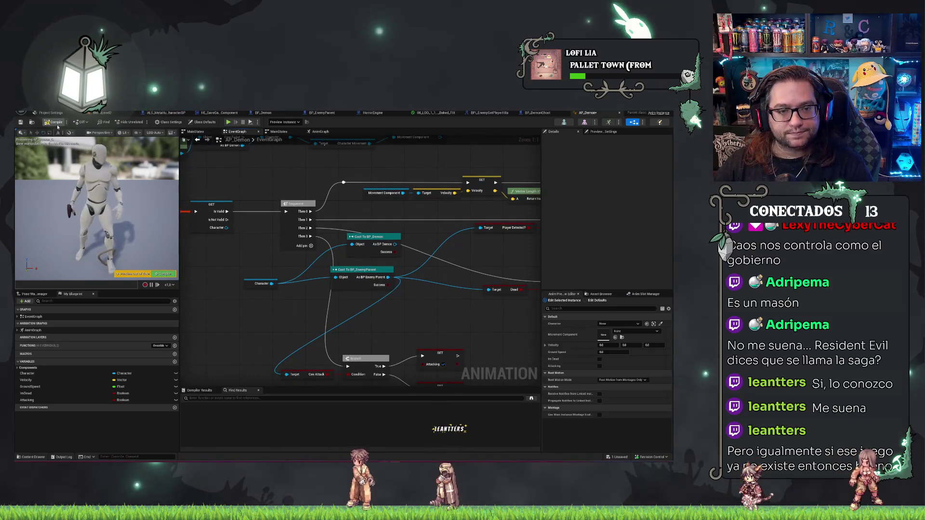
key(ctrl+s)
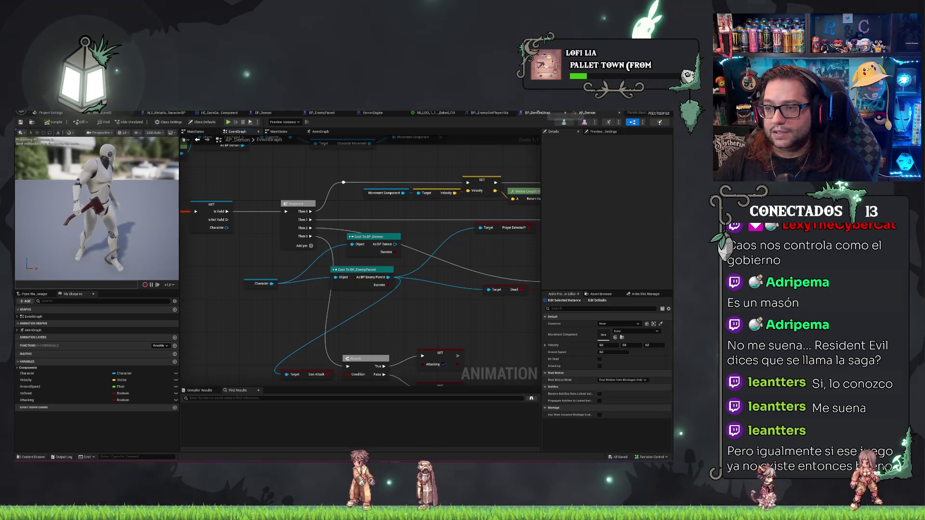
click(264, 114)
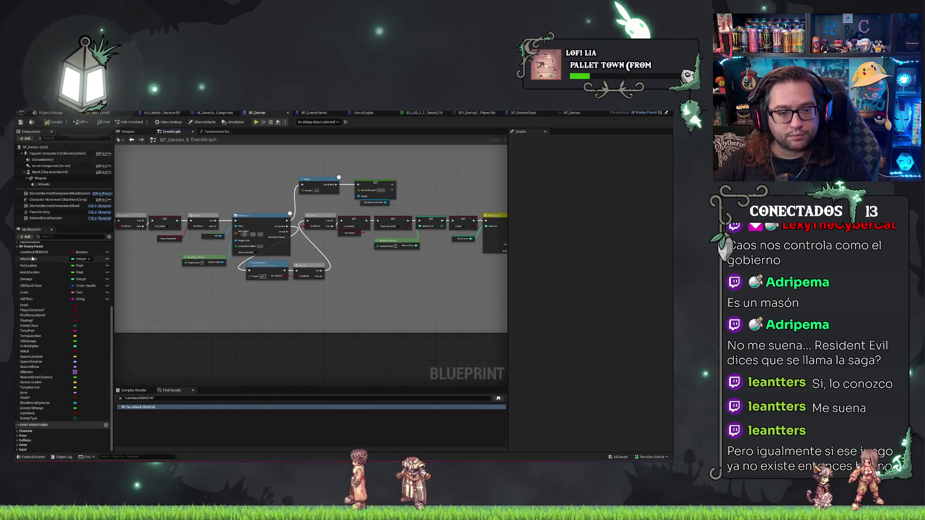
Step: Delete the unused canAttackREMOVE variable from BP_Demon, then compile and save the blueprint
click(65, 254)
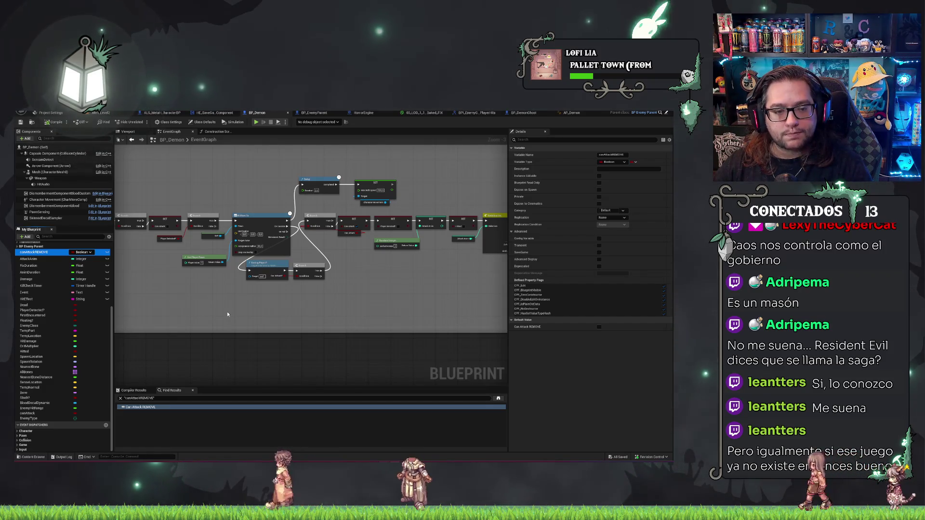
key(Delete)
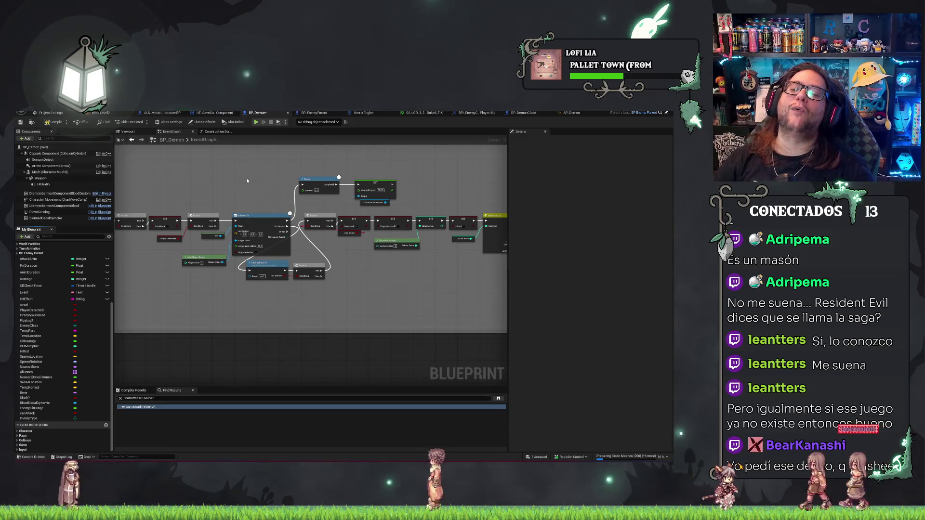
click(47, 122)
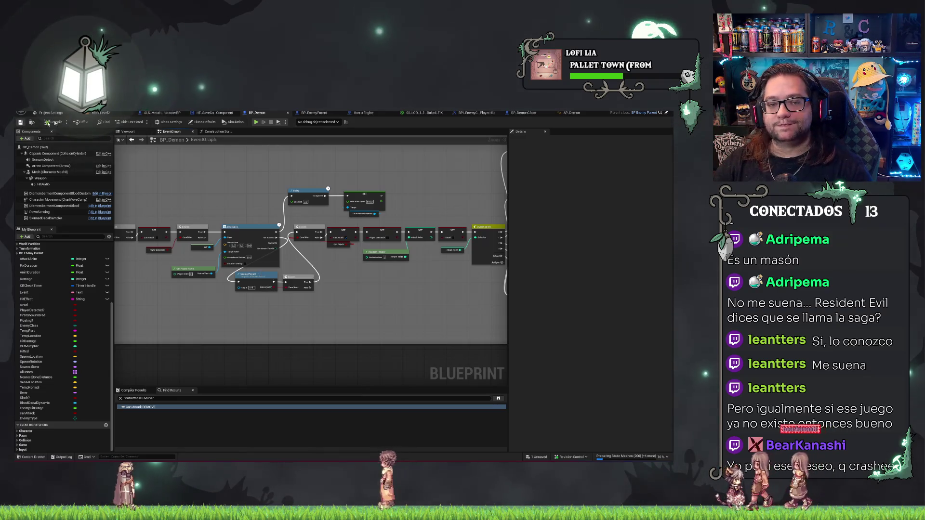
Step: Switch from BP_Demon back to the MenuLevel2 level editor
click(111, 113)
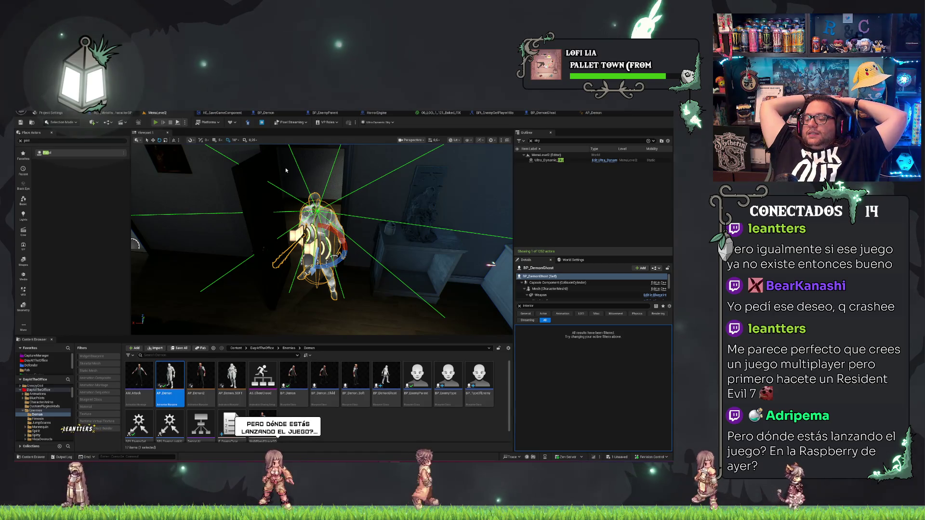
Step: Play-test MenuLevel2 with a NUEVA PARTIDA game, then stop the session
key(alt+p)
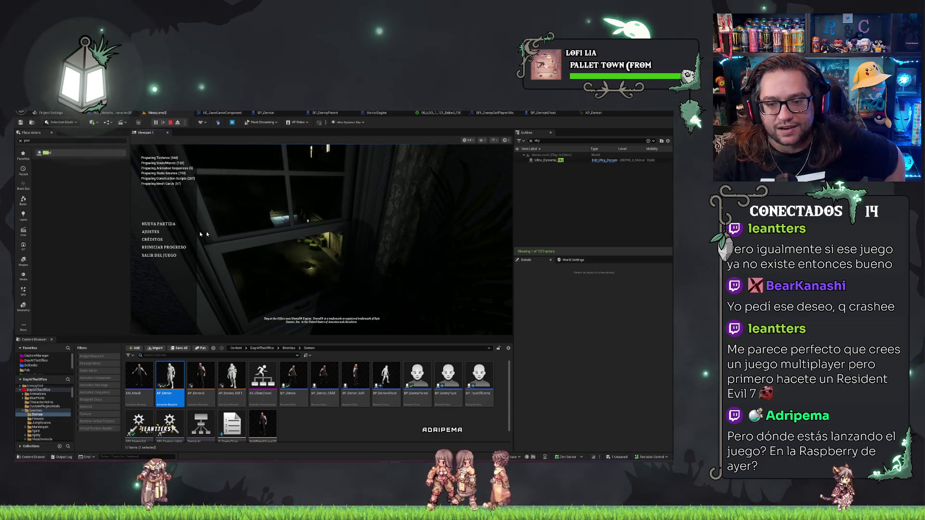
click(159, 223)
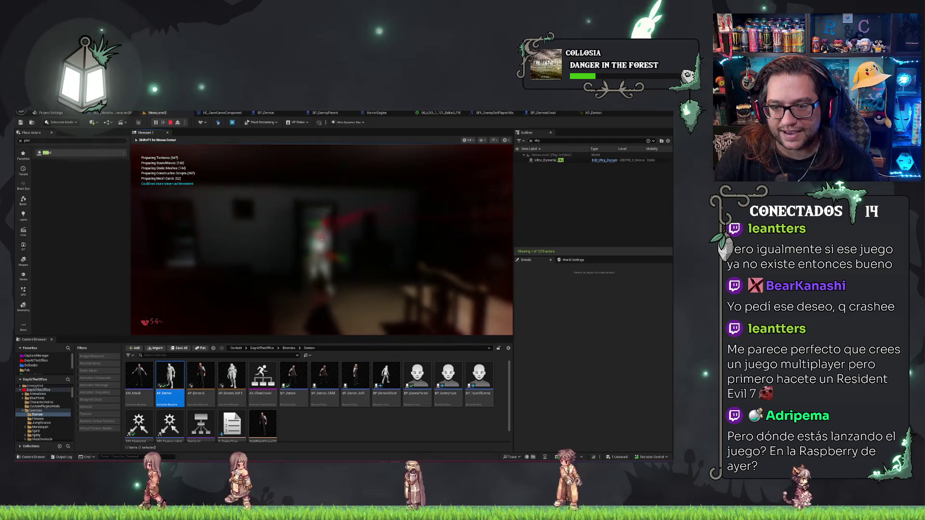
key(Escape)
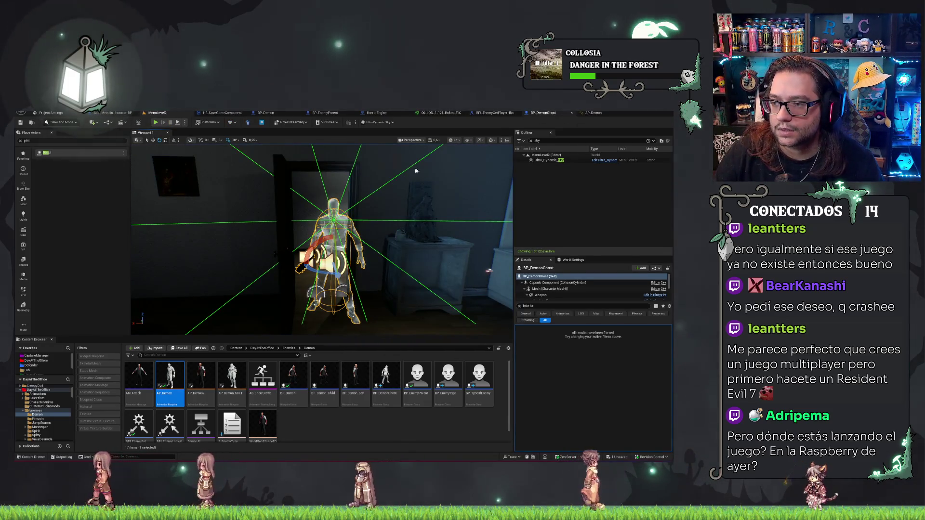
Step: Frame the demon ghost in the MenuLevel2 viewport
click(553, 113)
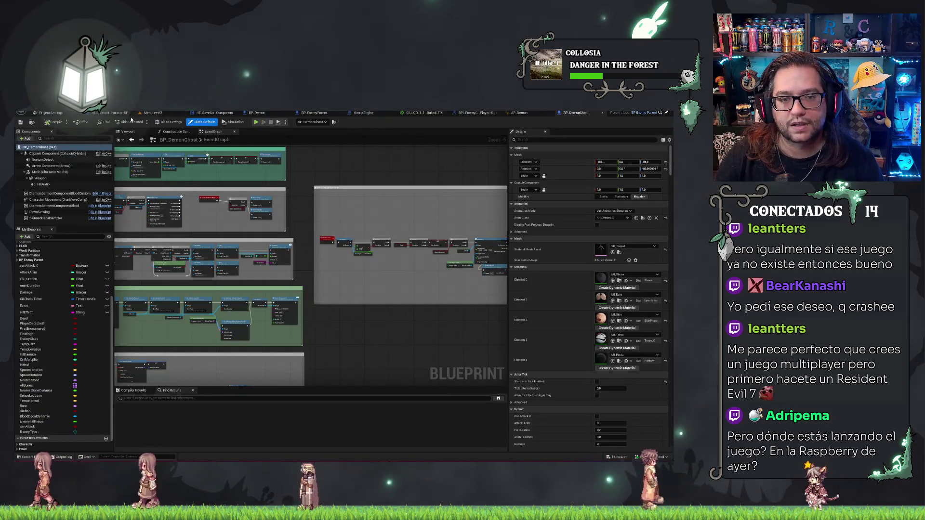
click(154, 113)
key(f)
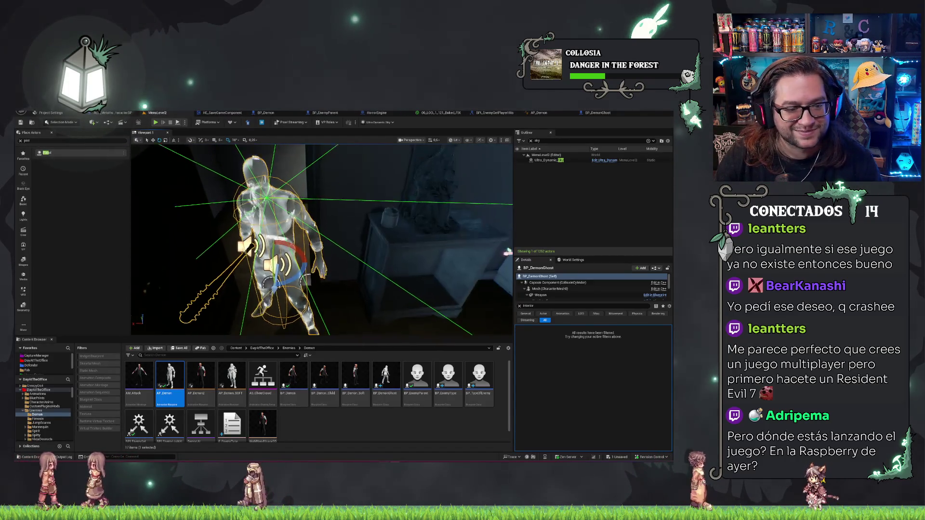
scroll(254, 198, down, 10)
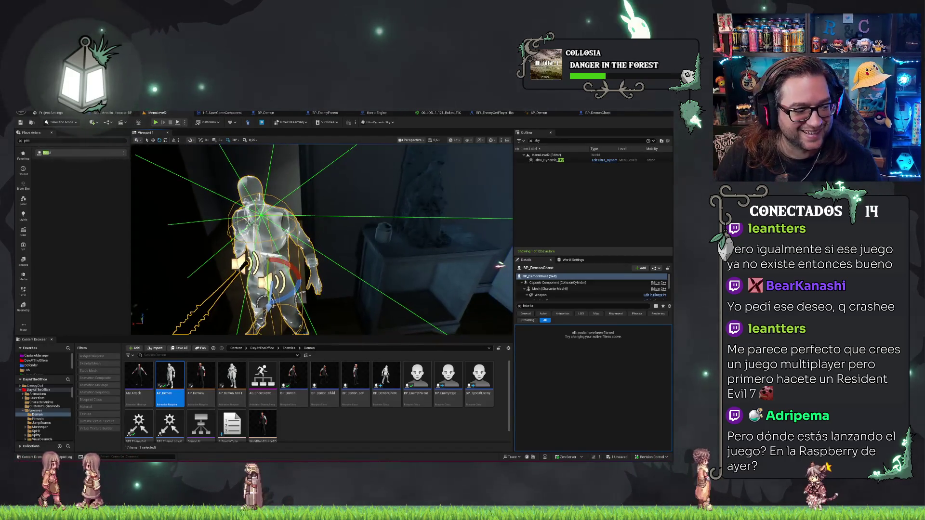
scroll(272, 217, up, 3)
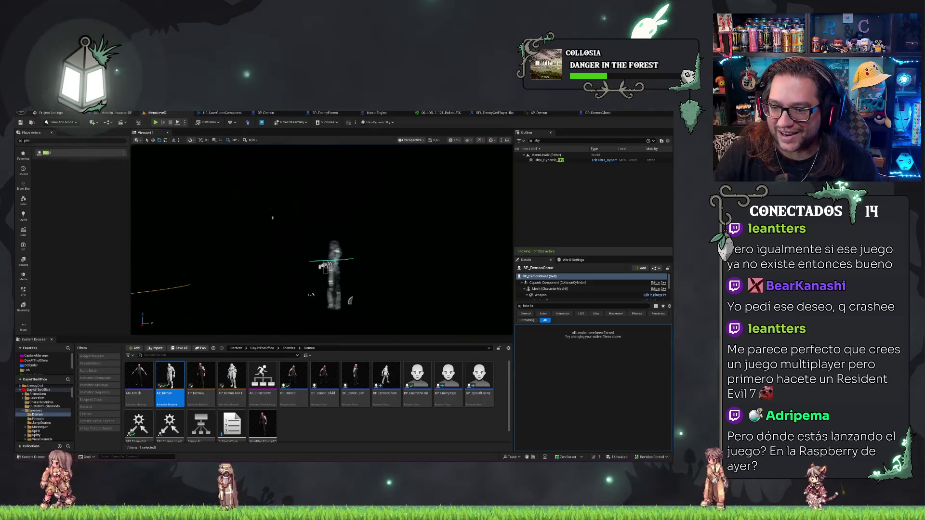
Step: Filter the SK_Spirit skeletal mesh component's Details to its collision settings
click(337, 266)
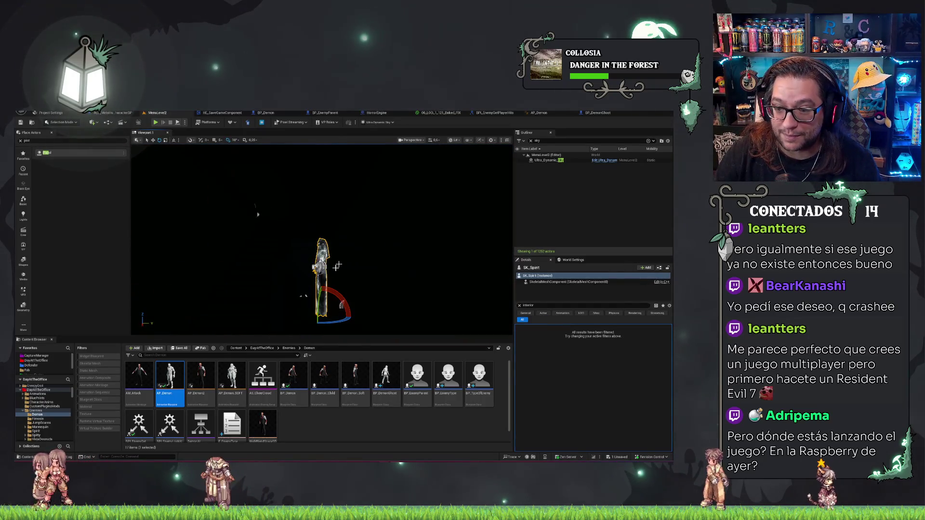
click(593, 282)
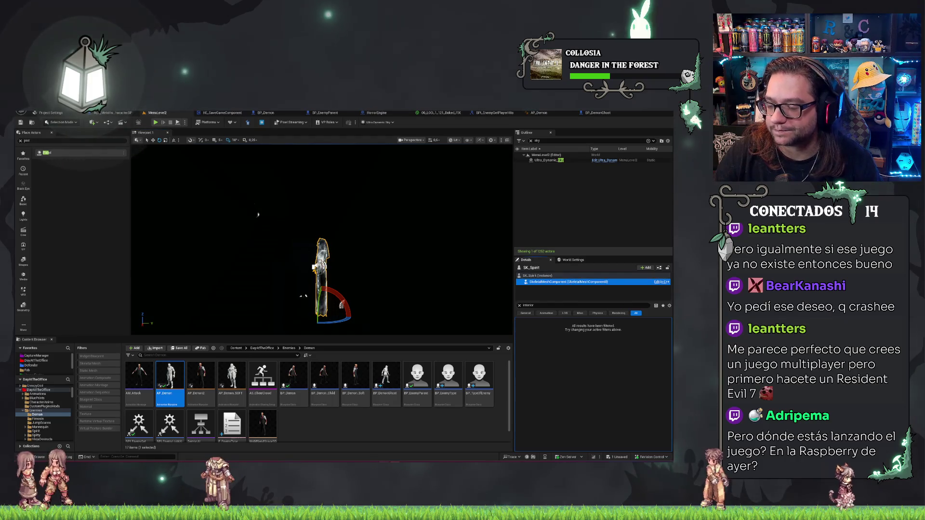
click(519, 306)
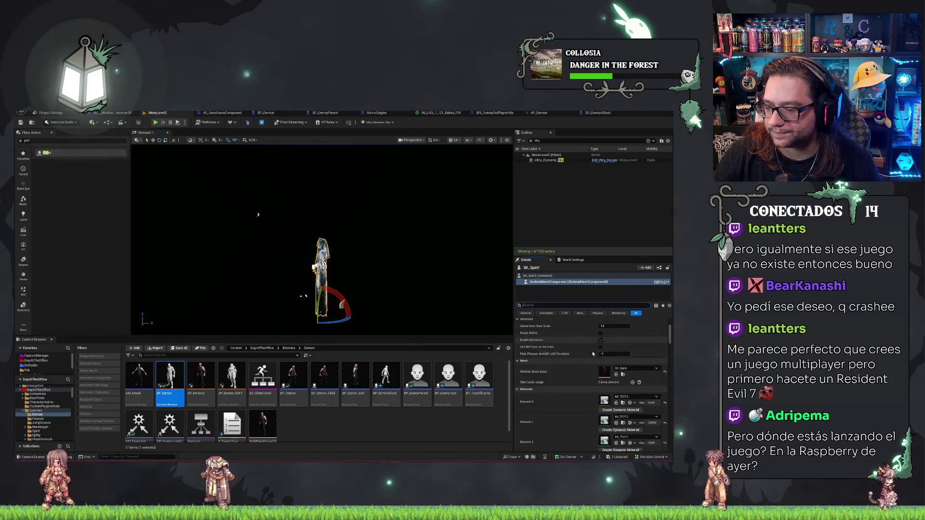
scroll(593, 354, up, 3)
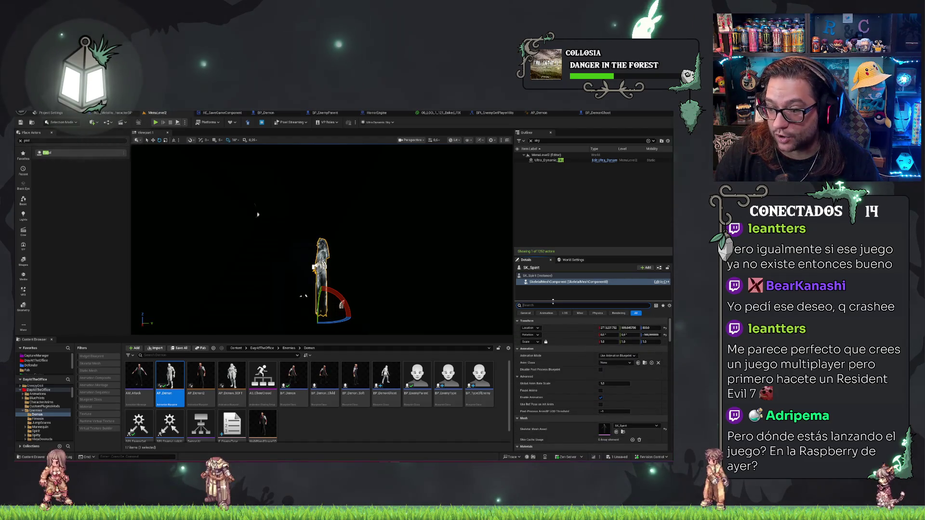
text(oll)
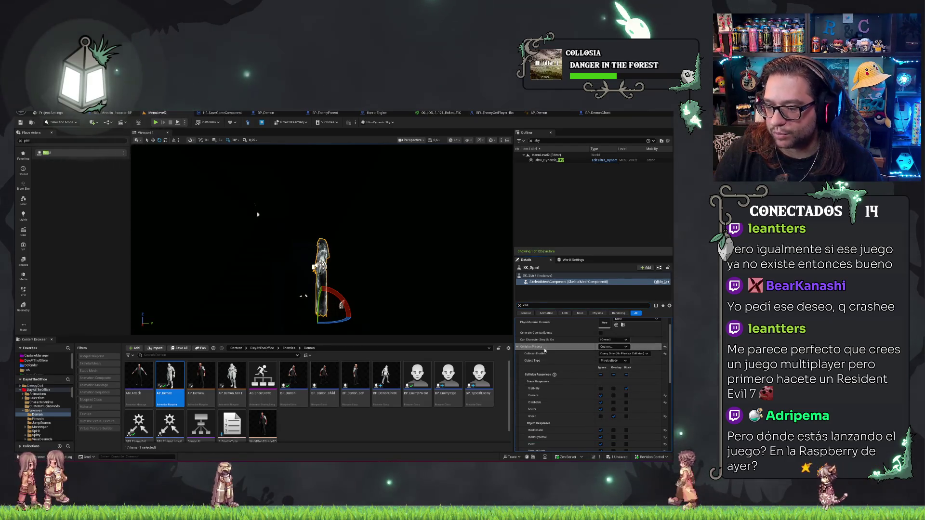
click(596, 114)
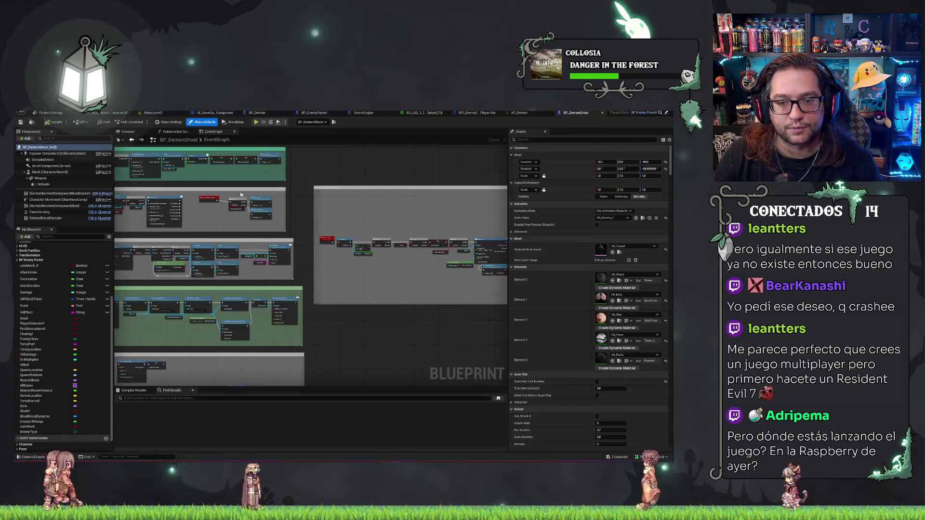
Step: Change the BP_DemonGhost Mesh collision object type from Pawn to PhysicsBody and save
click(49, 172)
click(585, 140)
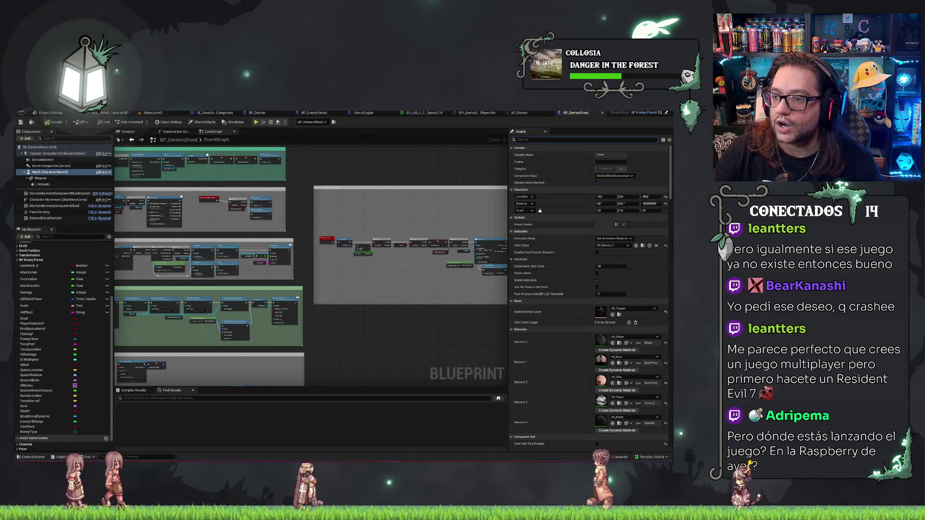
text(coll)
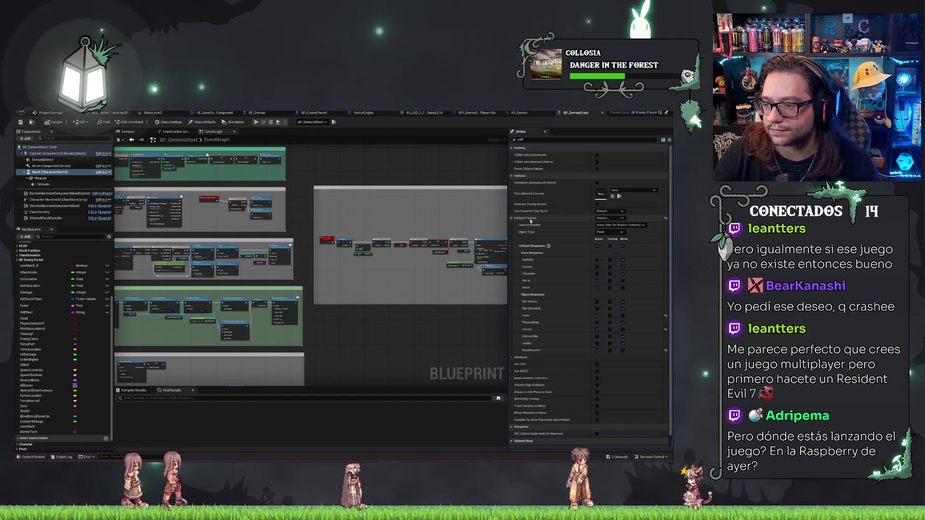
click(609, 232)
click(602, 236)
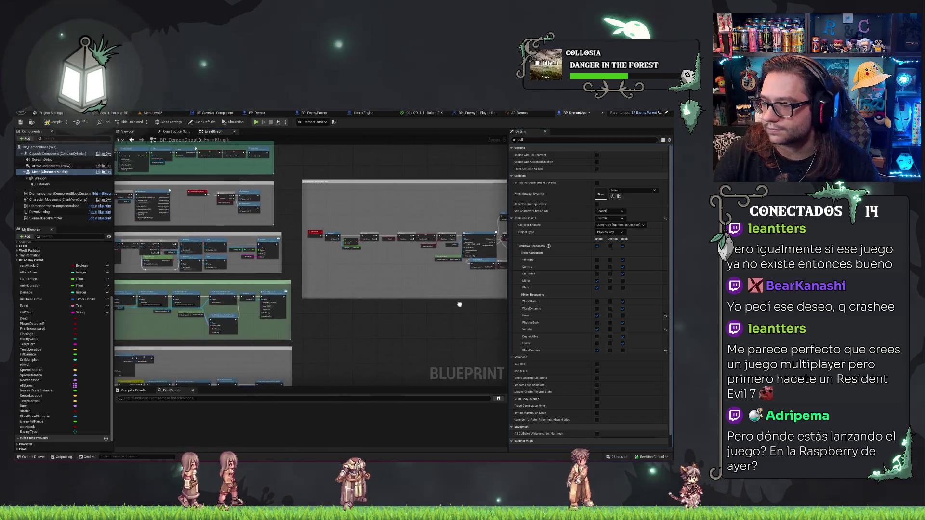
key(ctrl+shift+s)
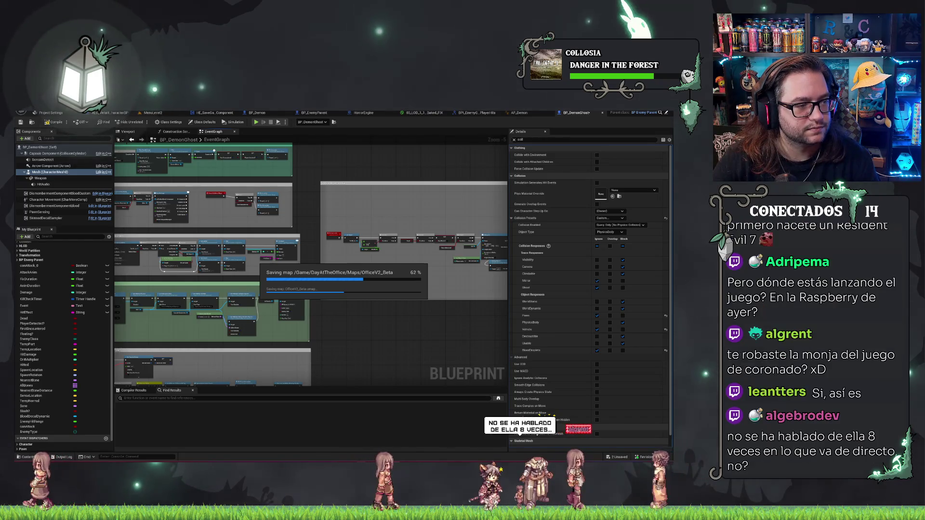
key(alt+Tab)
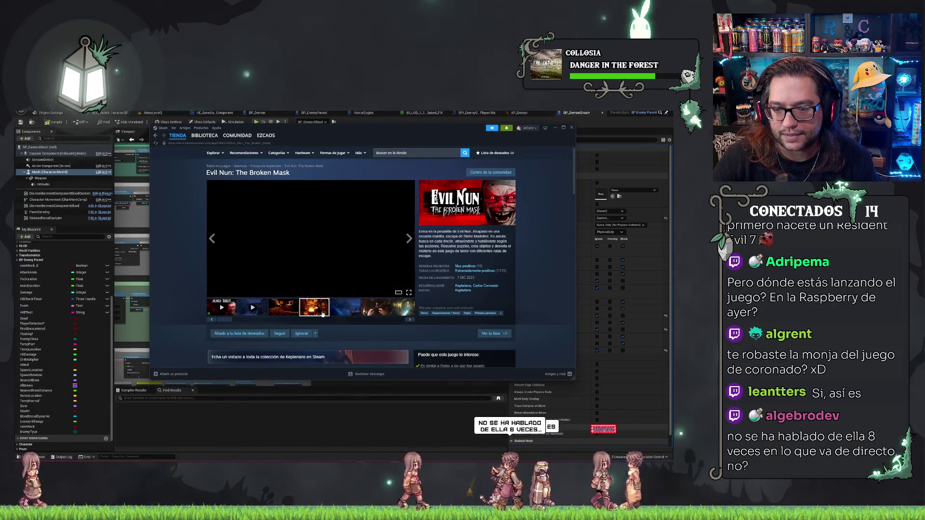
Step: Enlarge several Evil Nun: The Broken Mask store screenshots, including the fire and van shots
click(349, 314)
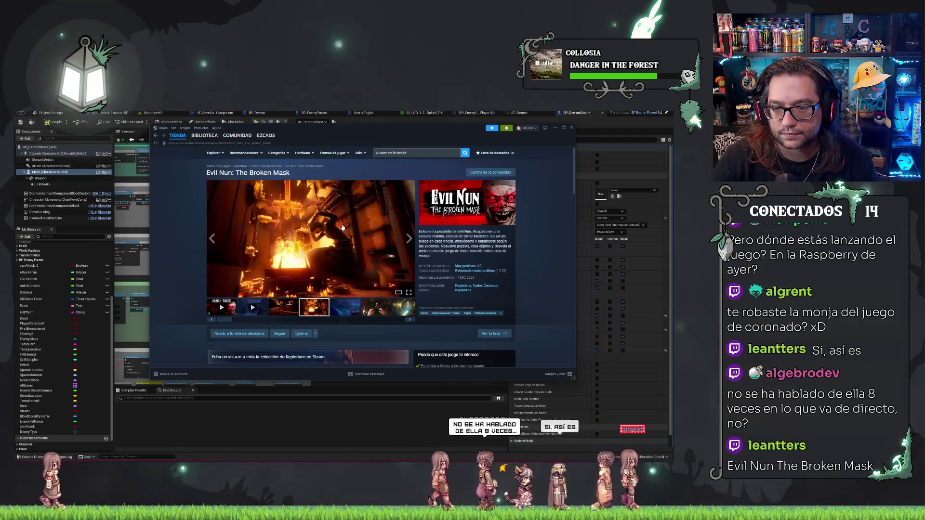
click(372, 252)
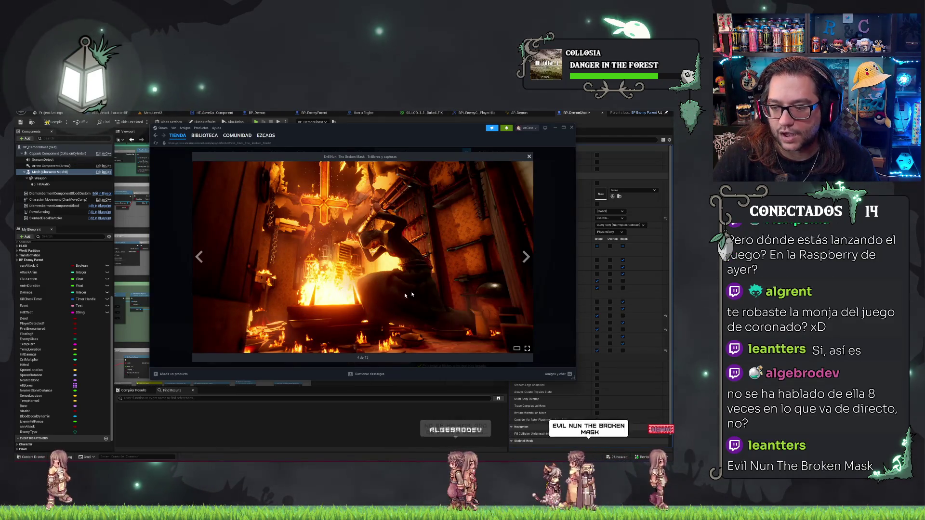
click(365, 315)
click(383, 312)
click(311, 220)
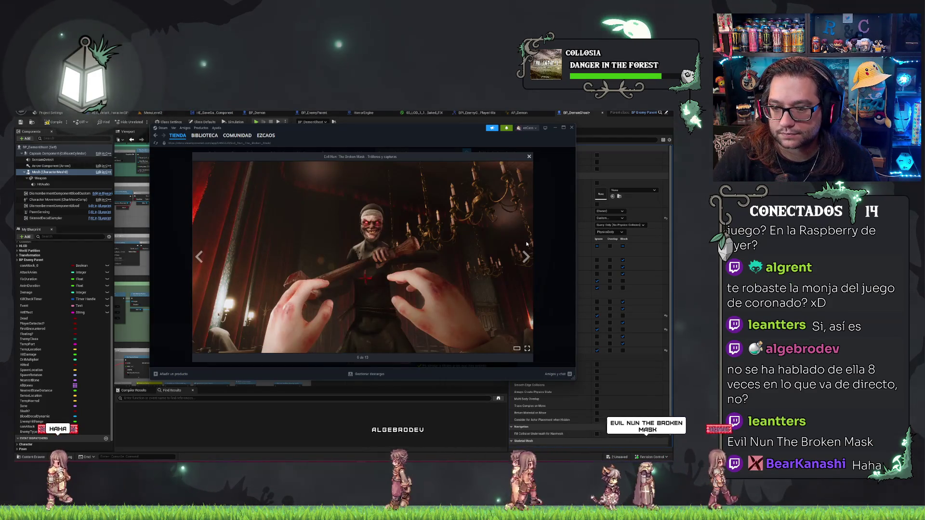
click(530, 209)
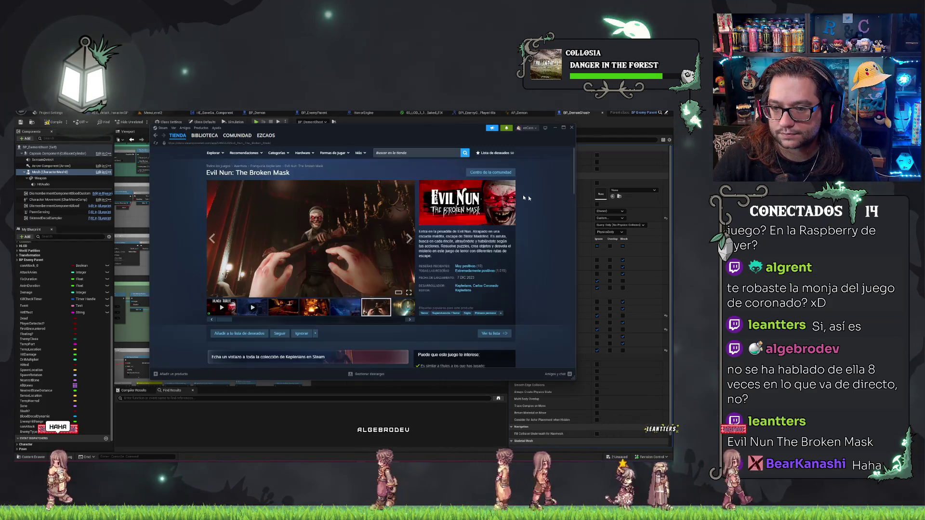
click(410, 321)
click(316, 245)
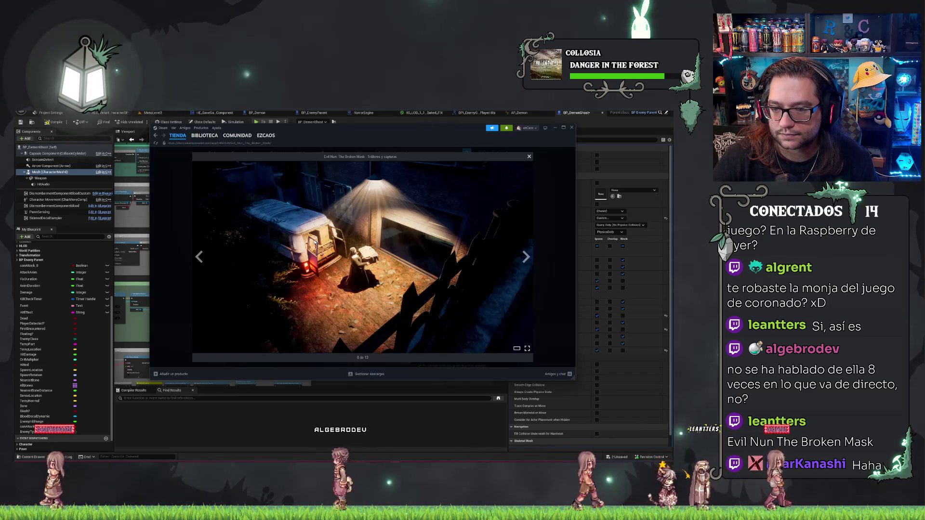
click(546, 230)
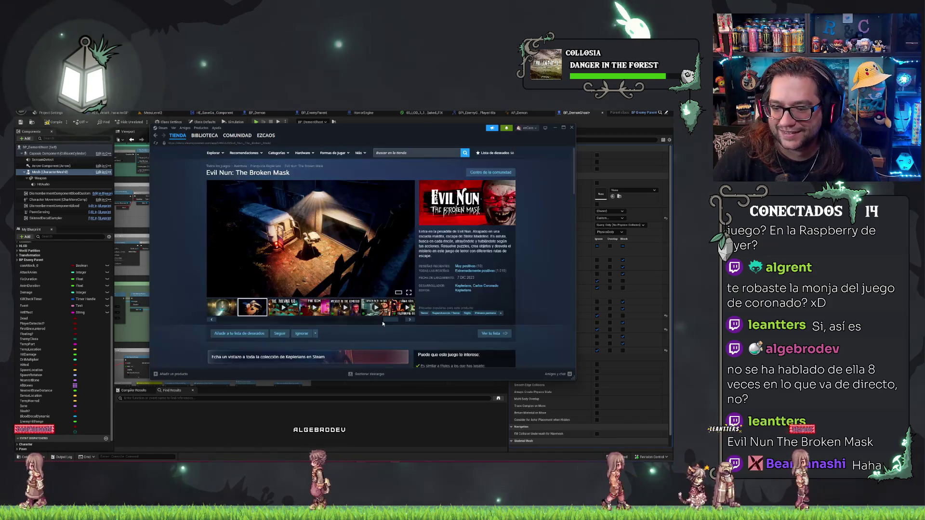
Step: Watch the red stairway and Mystery in the Cemetery videos, then open the Keplerians developer page
click(385, 311)
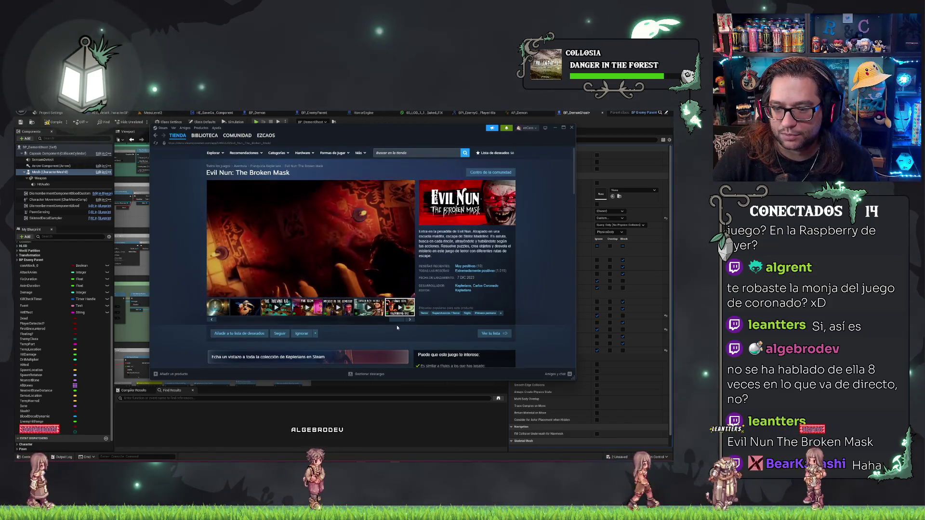
click(340, 310)
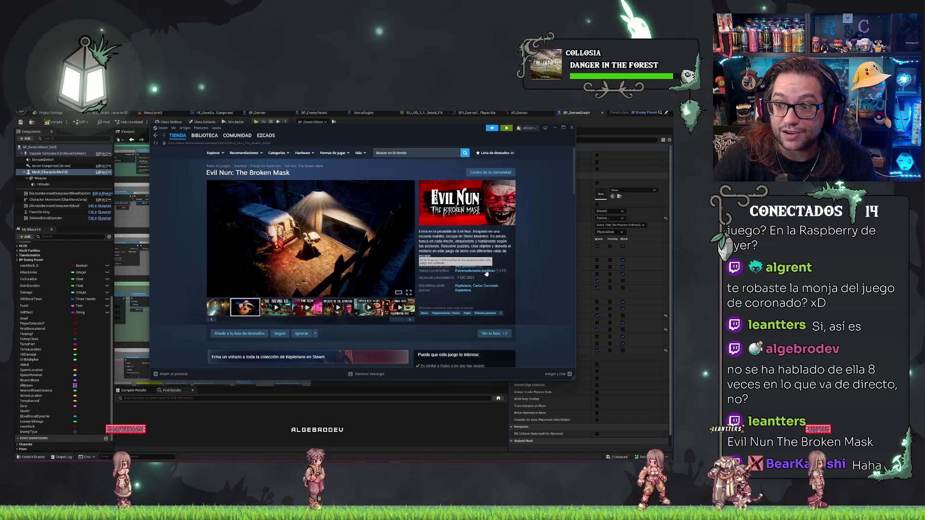
click(212, 321)
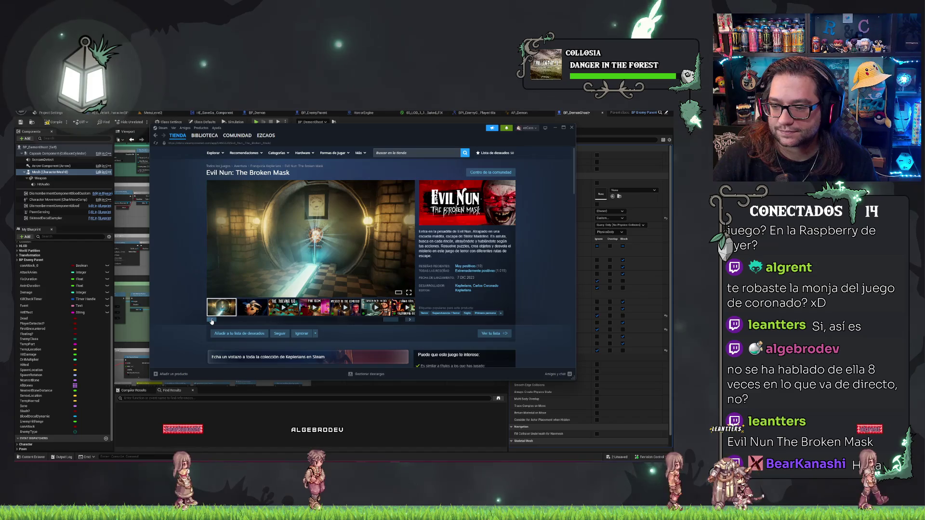
scroll(444, 183, down, 2)
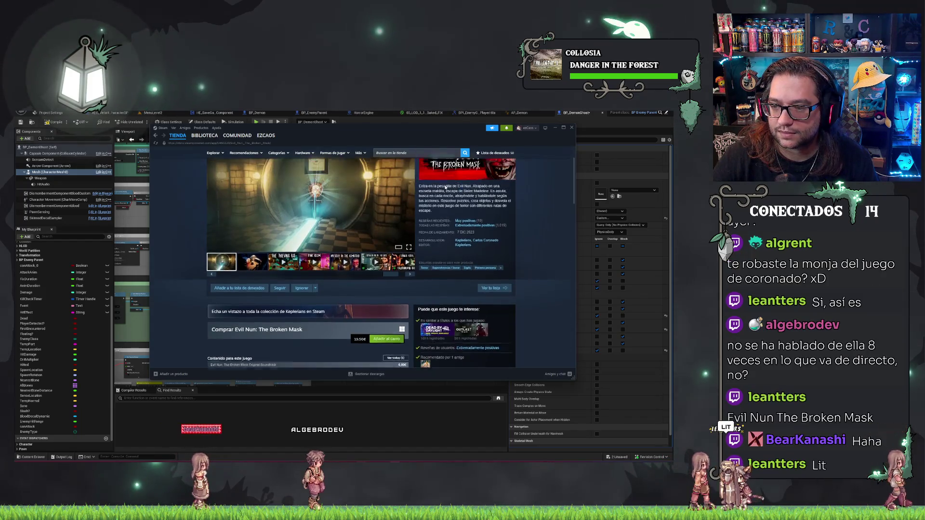
scroll(446, 187, up, 2)
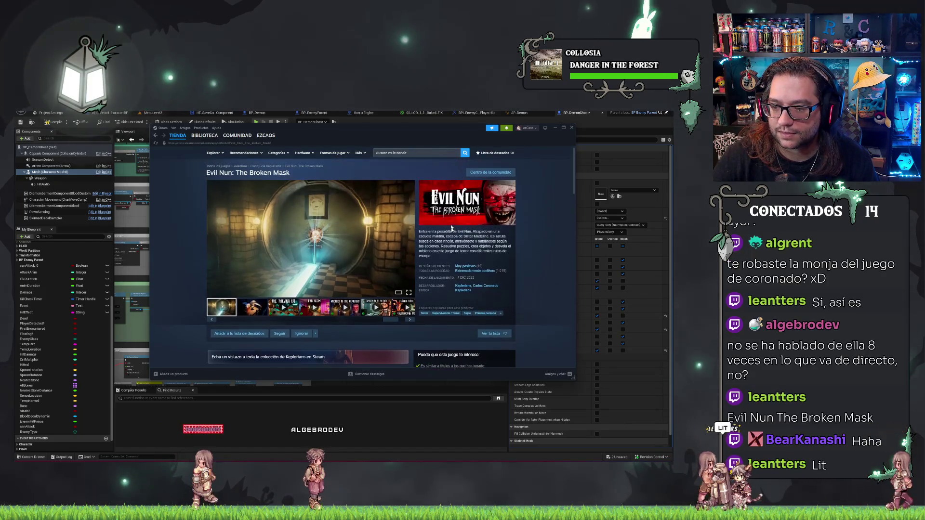
click(464, 286)
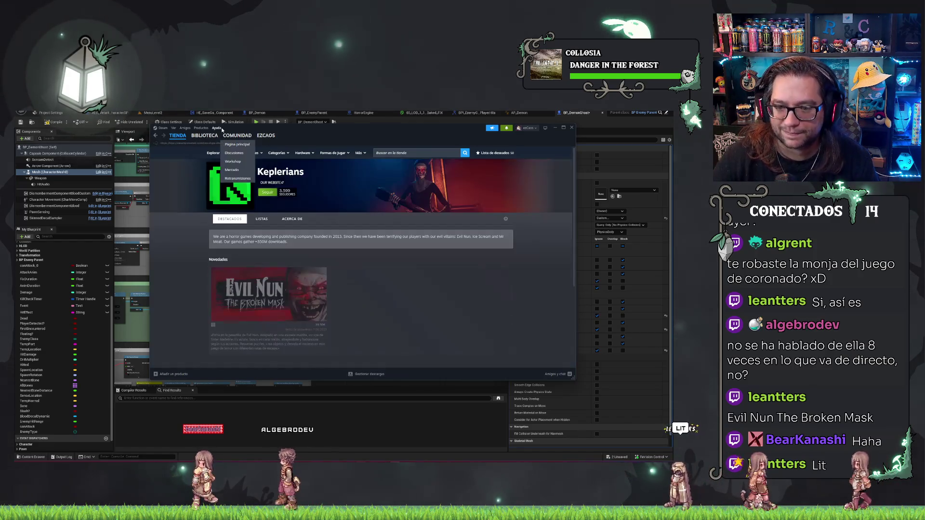
Step: Go from the Keplerians page back to the Evil Nun: The Broken Mask store page and leave Steam
scroll(321, 247, down, 4)
scroll(322, 247, down, 3)
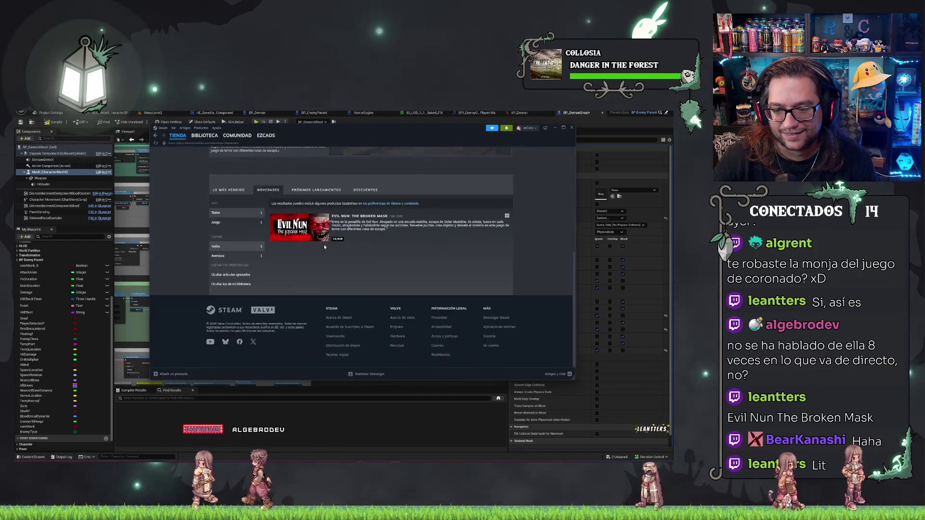
scroll(324, 244, up, 10)
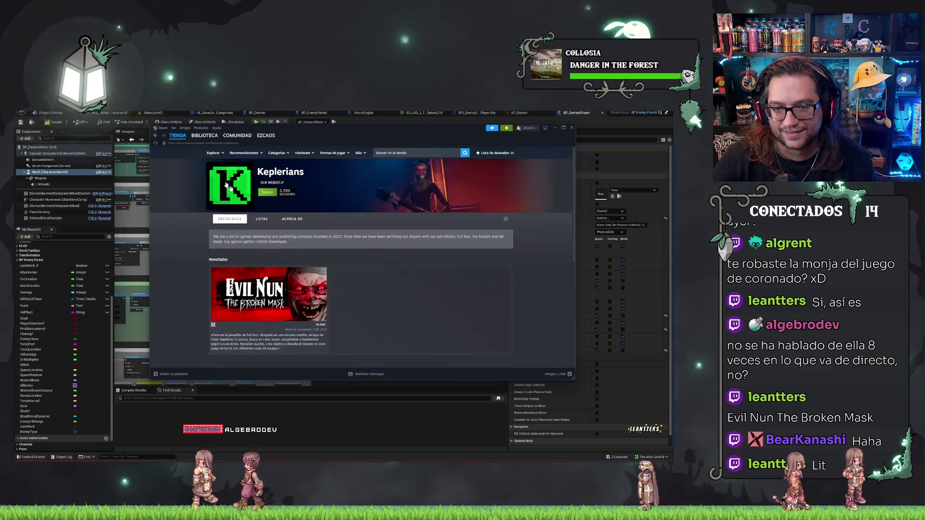
click(156, 136)
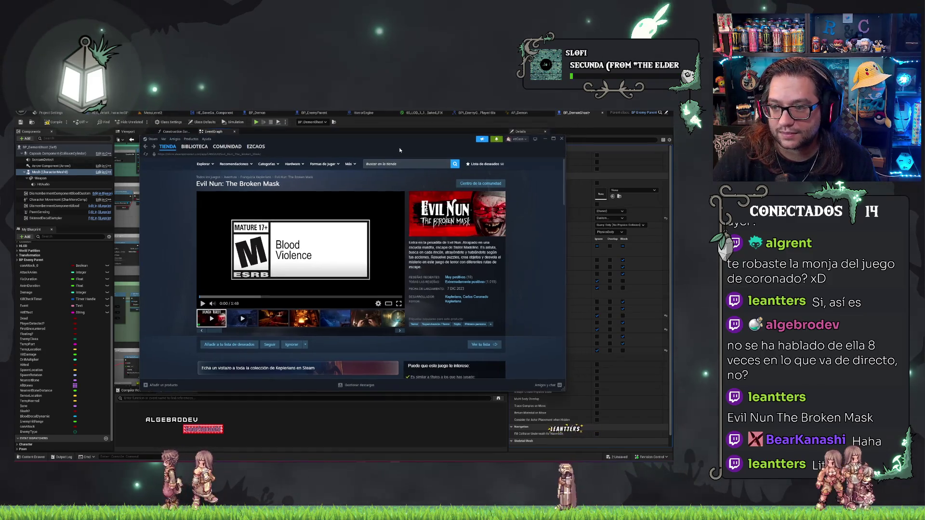
key(alt+Tab)
key(ctrl+shift+s)
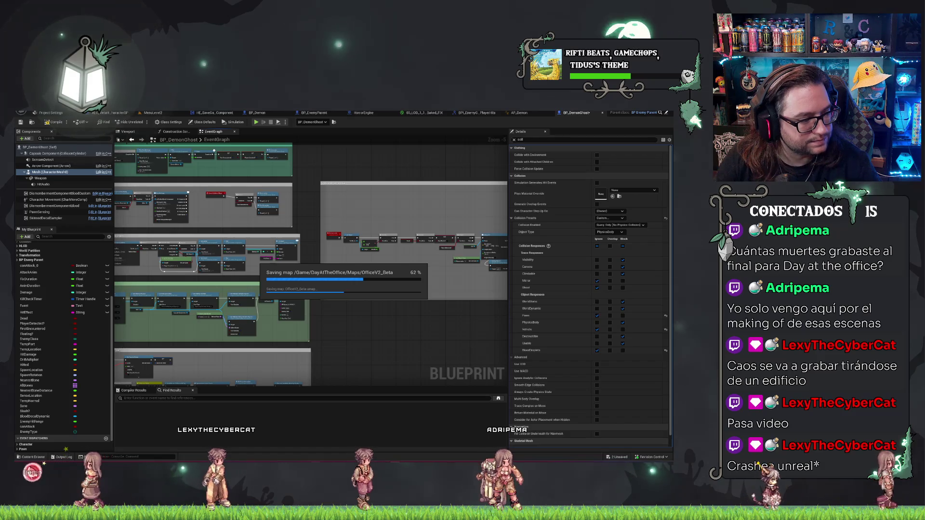
Step: Bring Discord over the editor and open the Game-Dev channel's shared video enlarged
key(alt+Tab)
drag(302, 170, 429, 142)
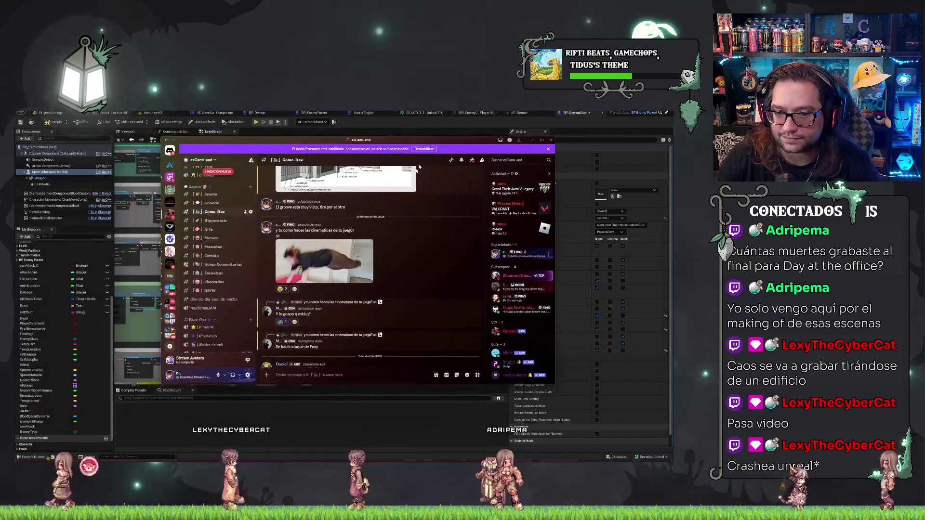
click(356, 257)
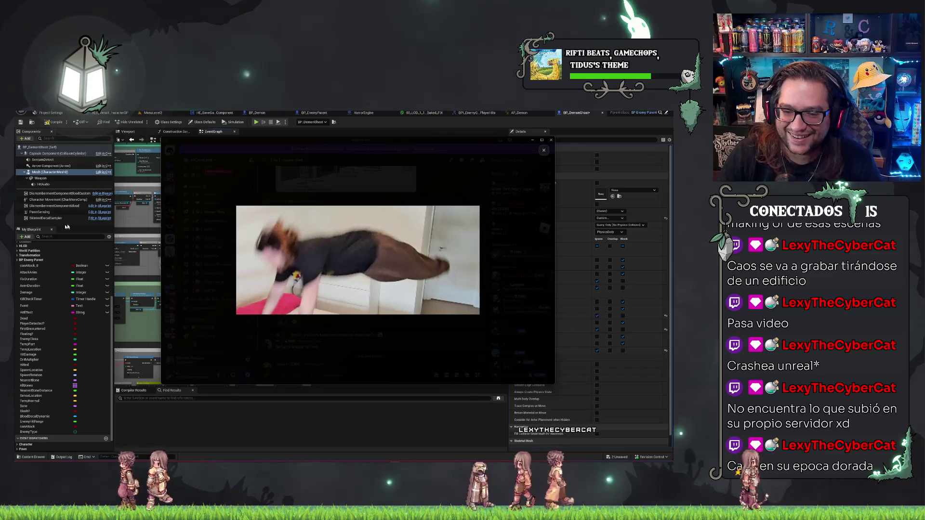
Step: Replay the shared video, scroll further down the Game-Dev chat, then return to Unreal
click(321, 186)
click(323, 280)
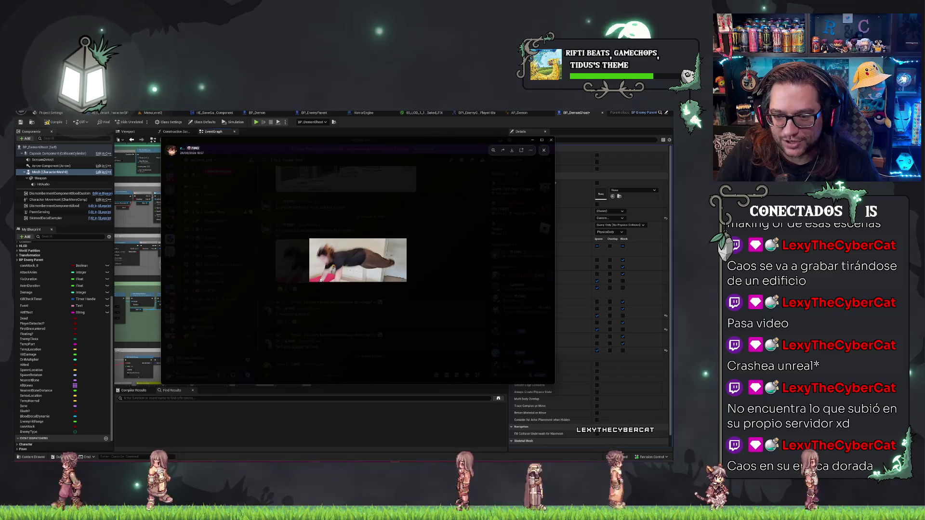
key(Escape)
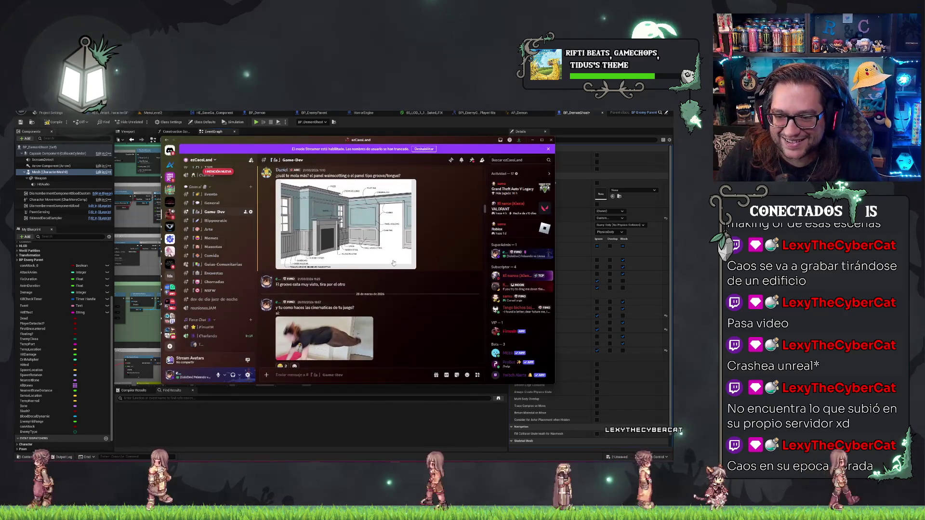
scroll(391, 253, down, 10)
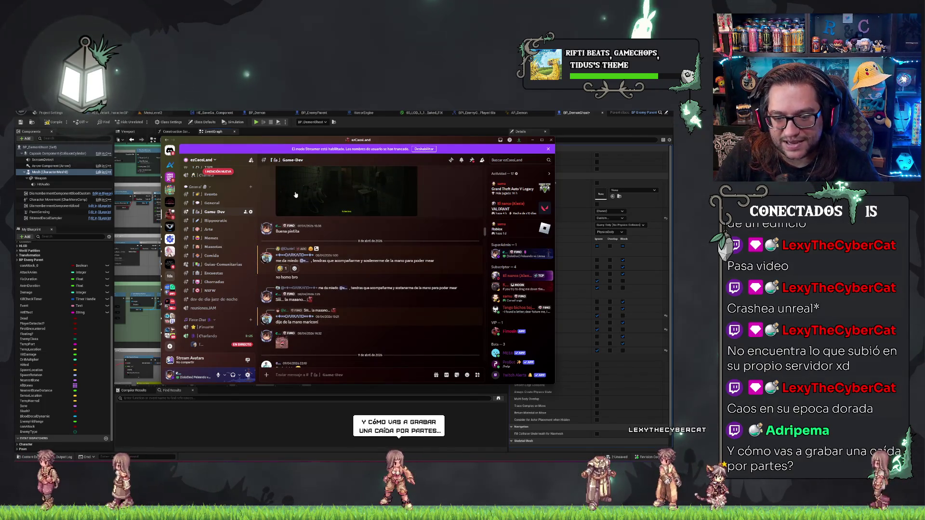
key(alt+Tab)
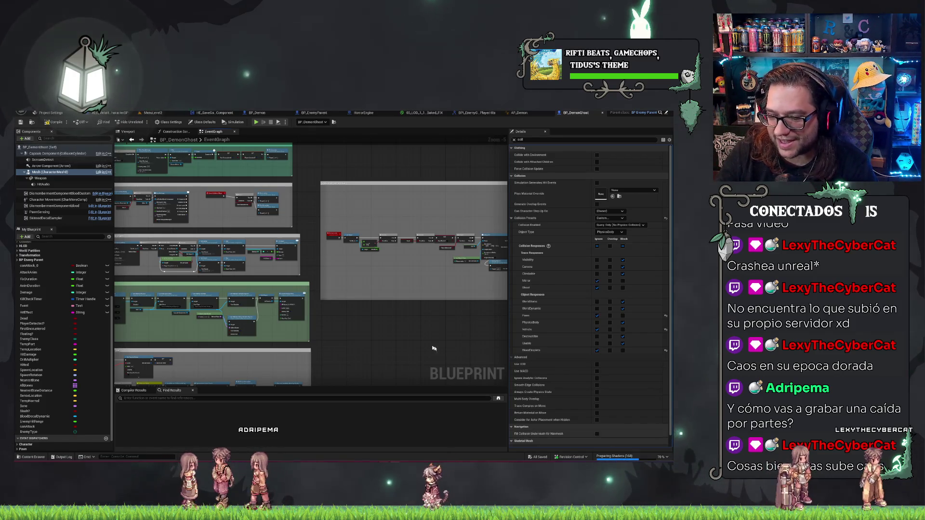
Step: Pan the BP_DemonGhost event graph, then switch back to the MenuLevel2 level
drag(413, 345, 437, 360)
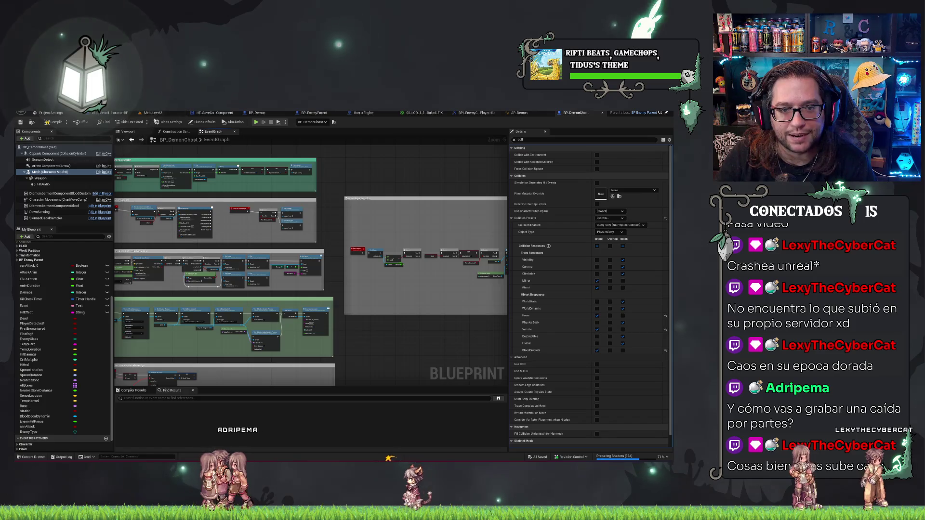
click(156, 115)
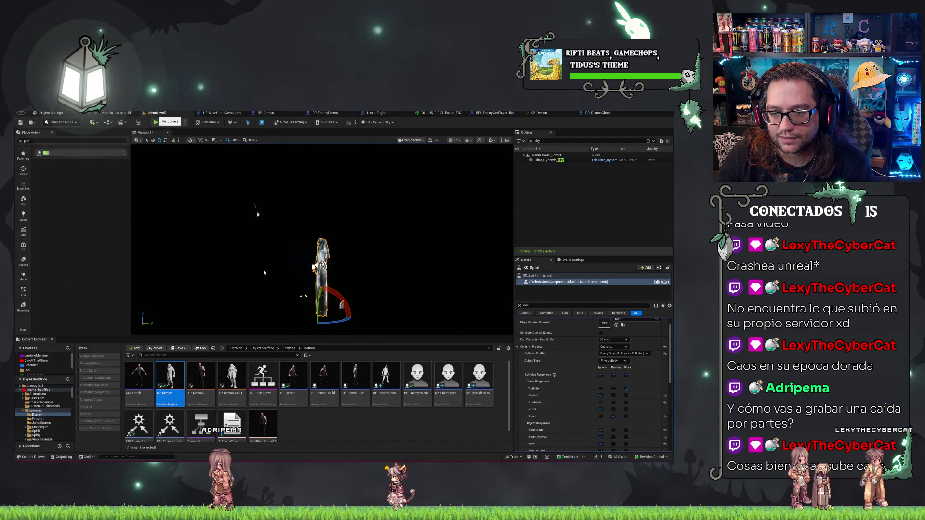
Step: Remove the BP_Stairs_straight_R stairs from the viewport, then run and end a brief play-test
right_click(354, 245)
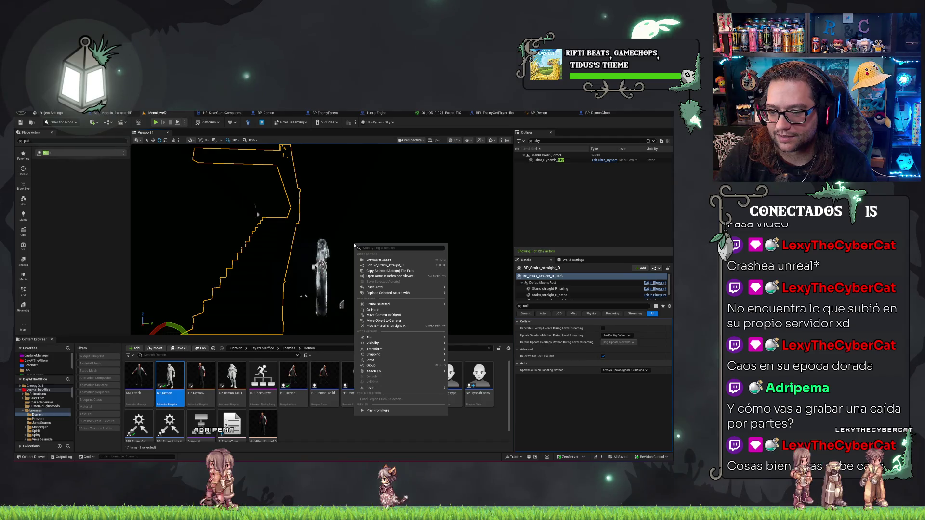
key(Escape)
key(Delete)
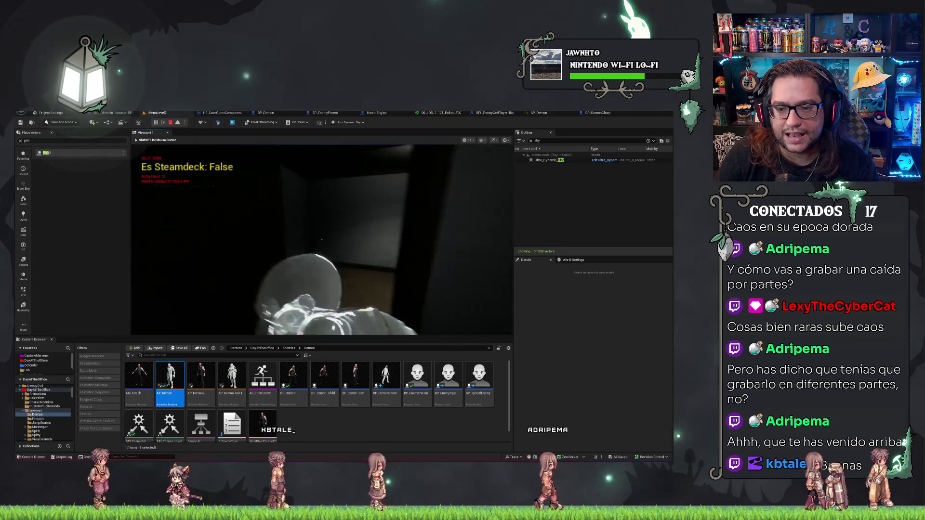
key(Escape)
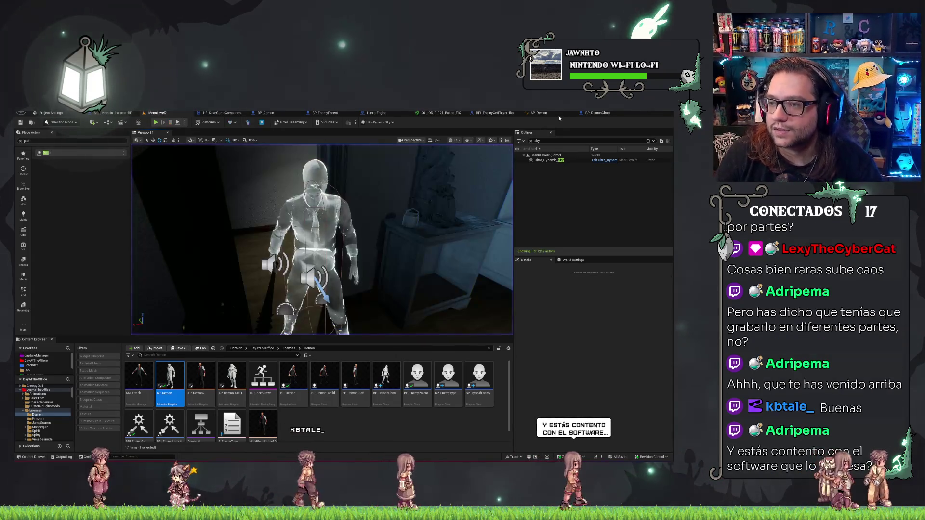
Step: In BP_DemonGhost, select the mesh component and expand its Collision Enabled options
click(601, 116)
click(48, 178)
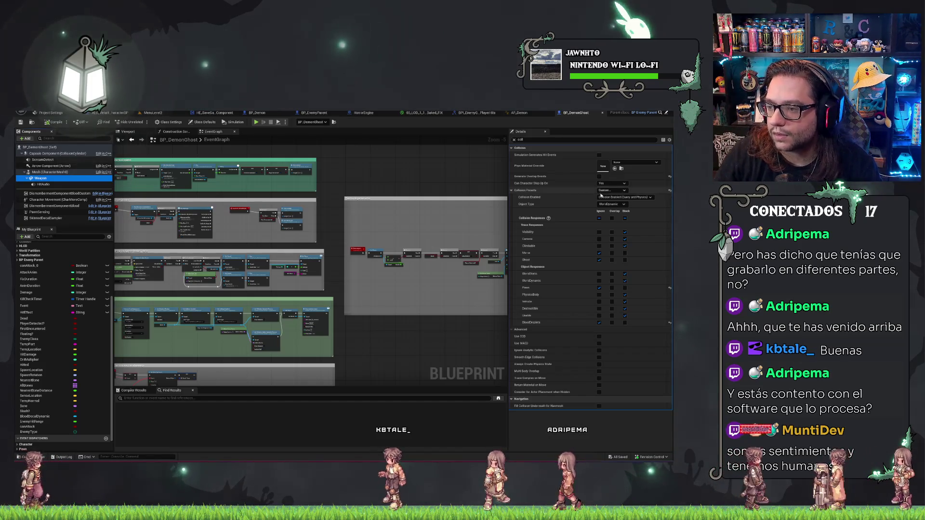
click(624, 197)
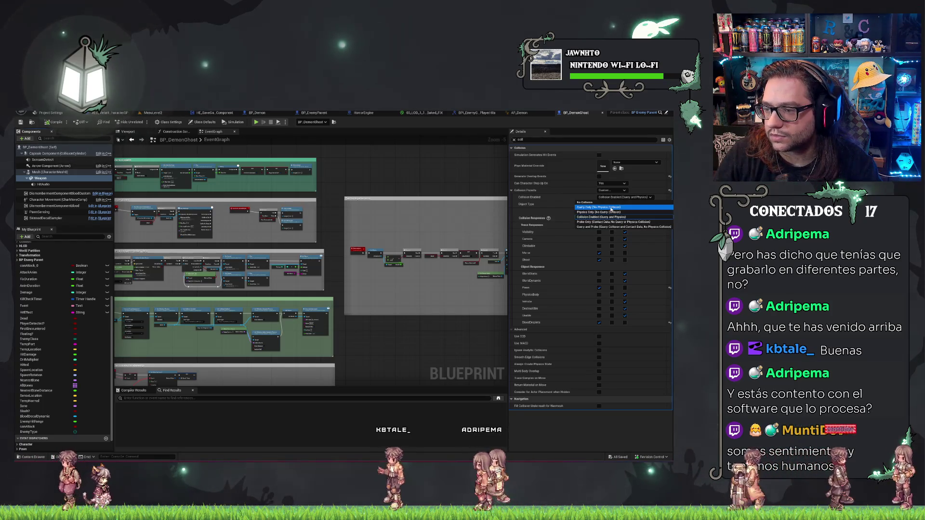
Step: Make the ghost mesh Query Only with all responses set to Ignore, then save and close BP_Demon
click(610, 208)
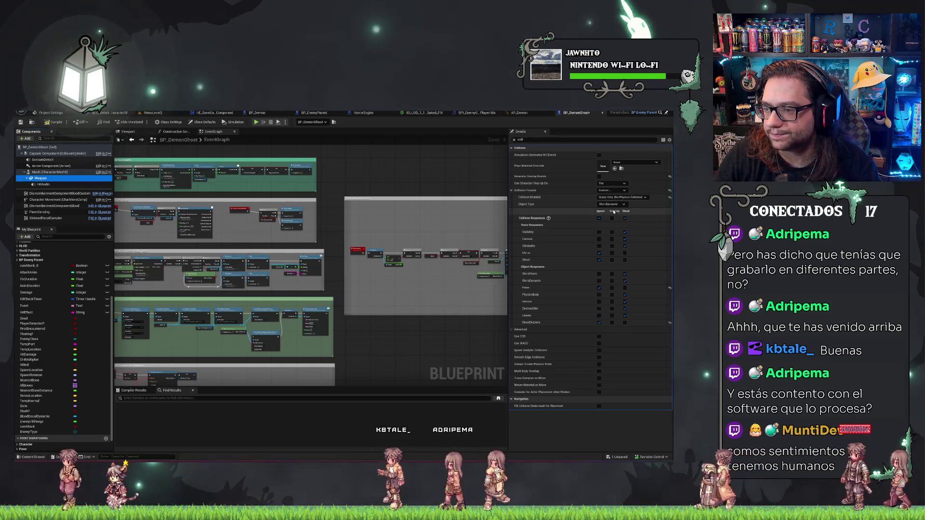
click(610, 204)
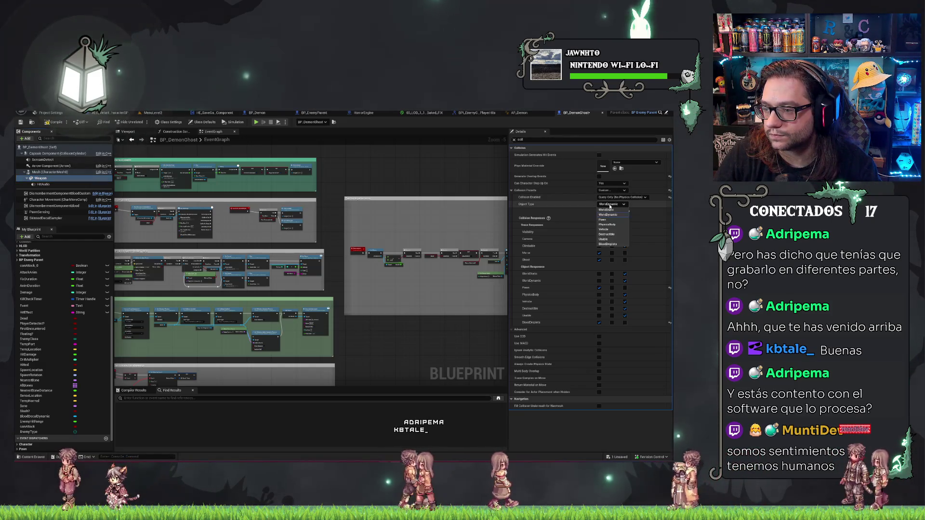
click(608, 214)
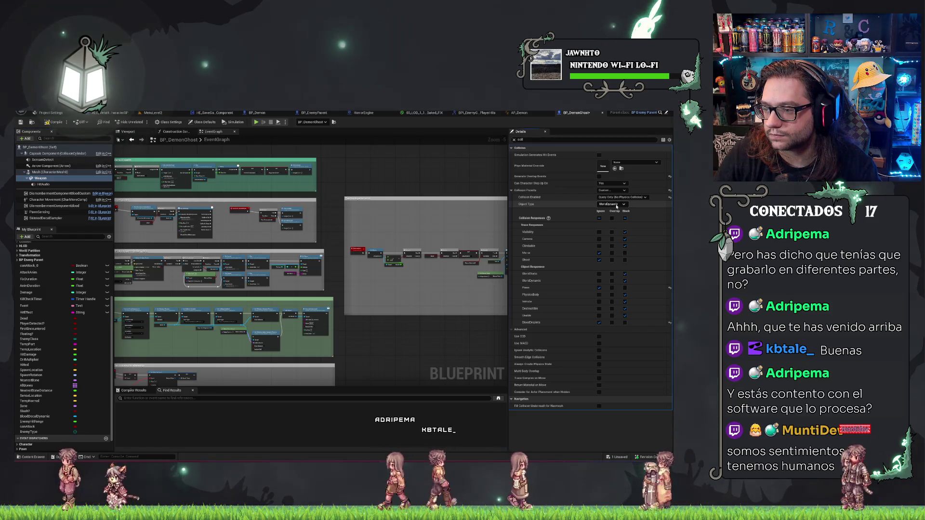
click(598, 218)
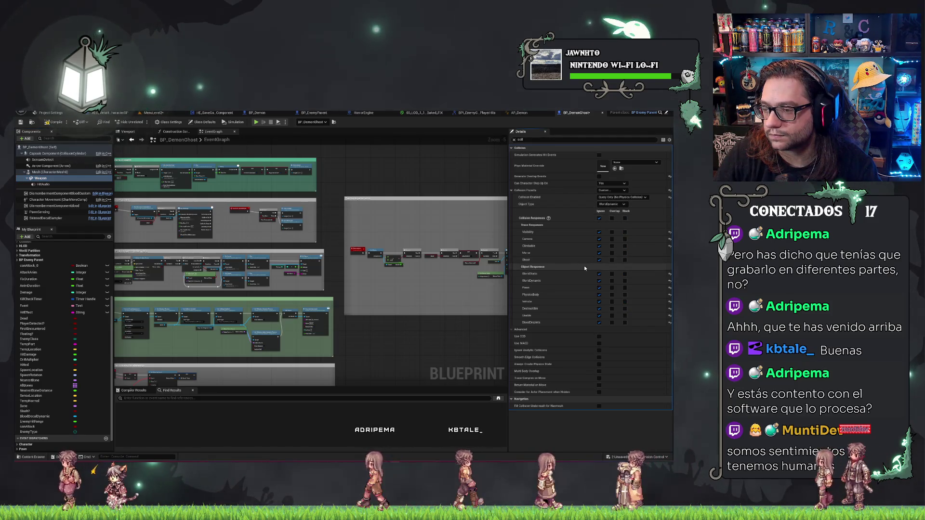
key(ctrl+s)
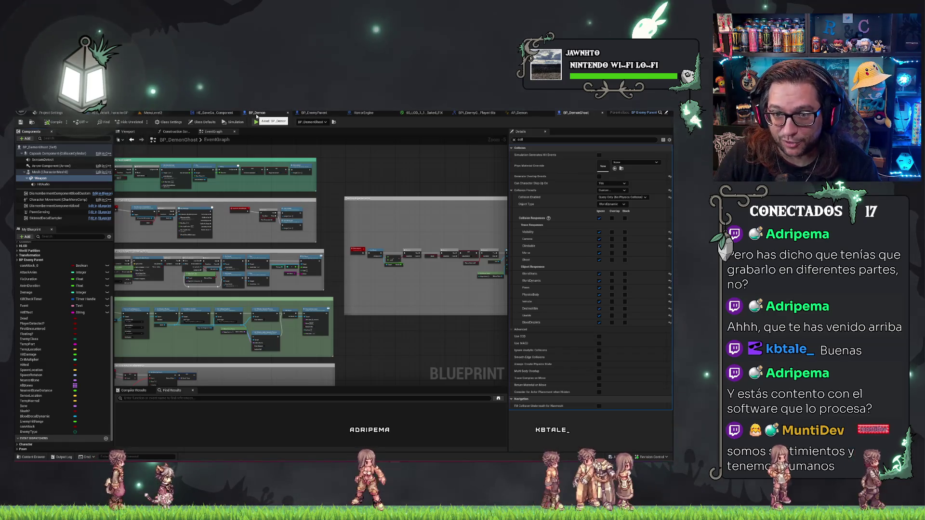
click(288, 113)
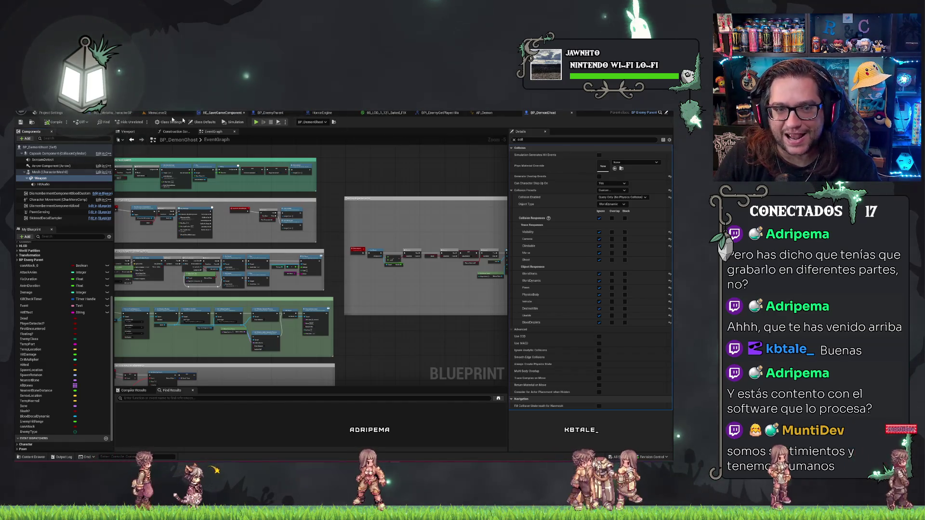
Step: Play MenuLevel2, start Nueva Partida from the main menu, then stop and return to BP_DemonGhost
click(148, 113)
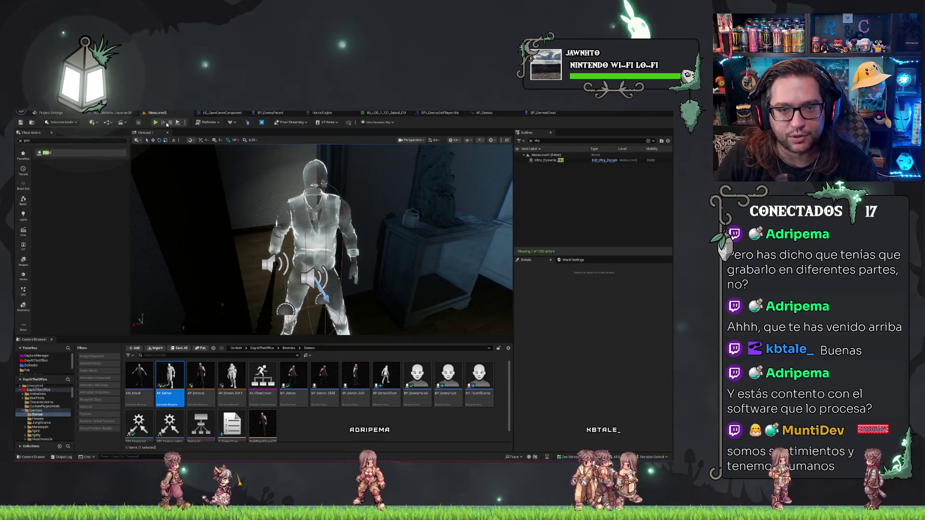
click(155, 122)
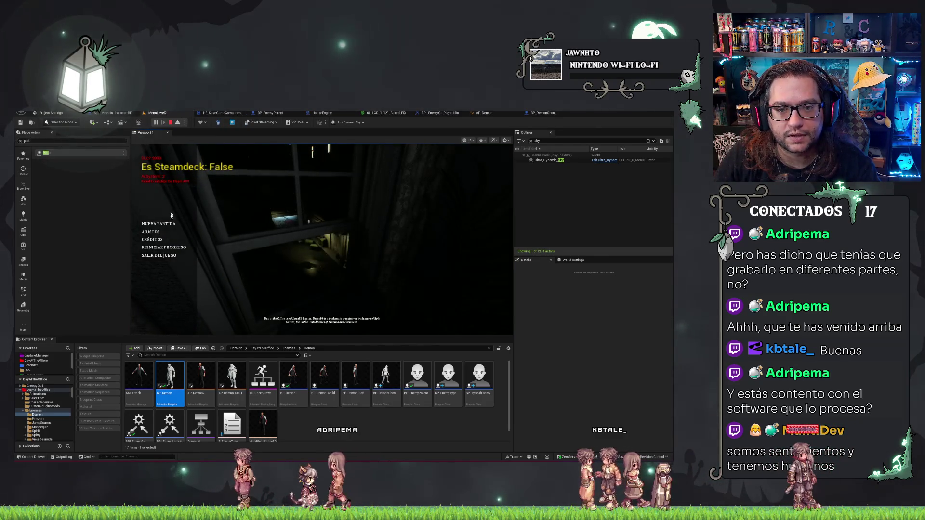
click(159, 224)
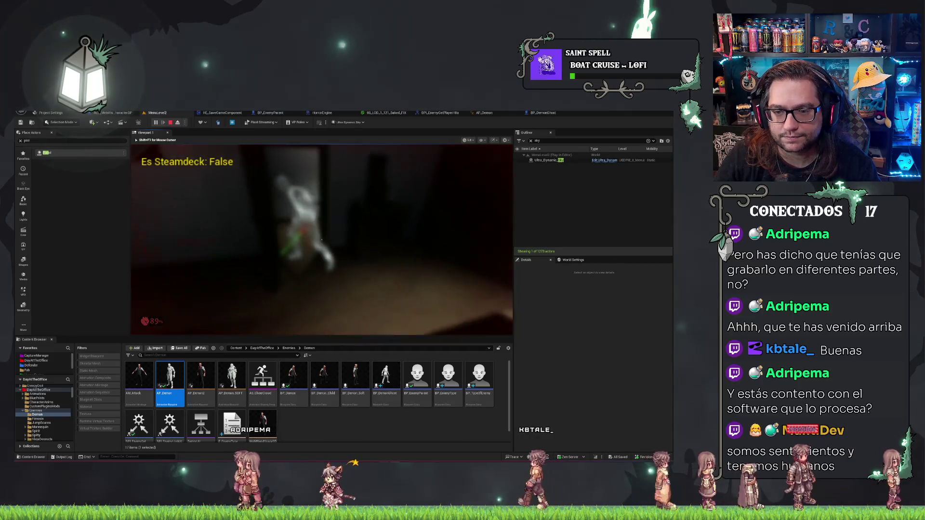
key(Escape)
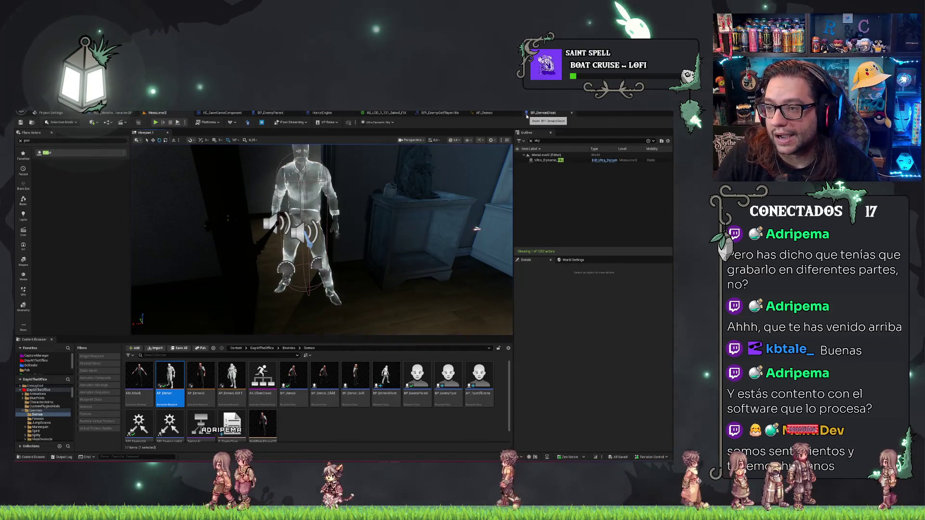
click(530, 113)
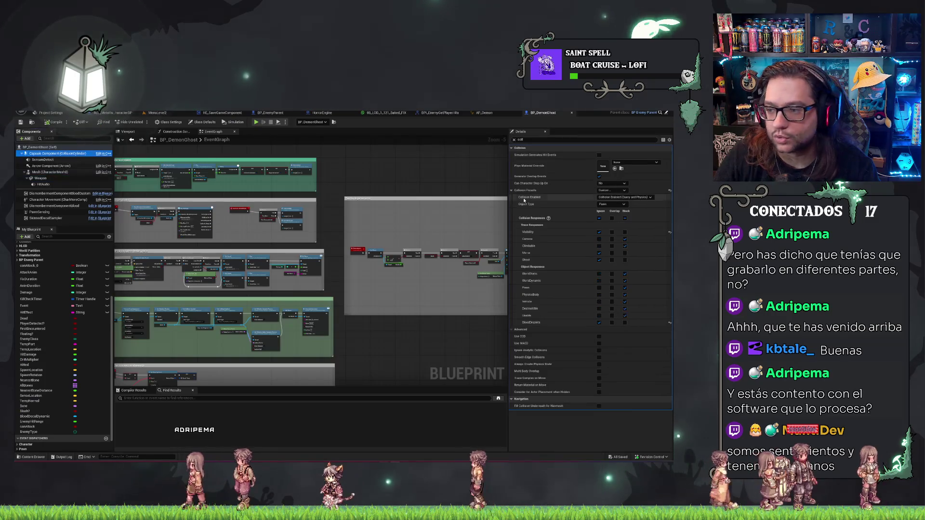
Step: Set the BP_DemonGhost capsule to Query Only (No Physics Collision), save, compile, and return to MenuLevel2
click(627, 198)
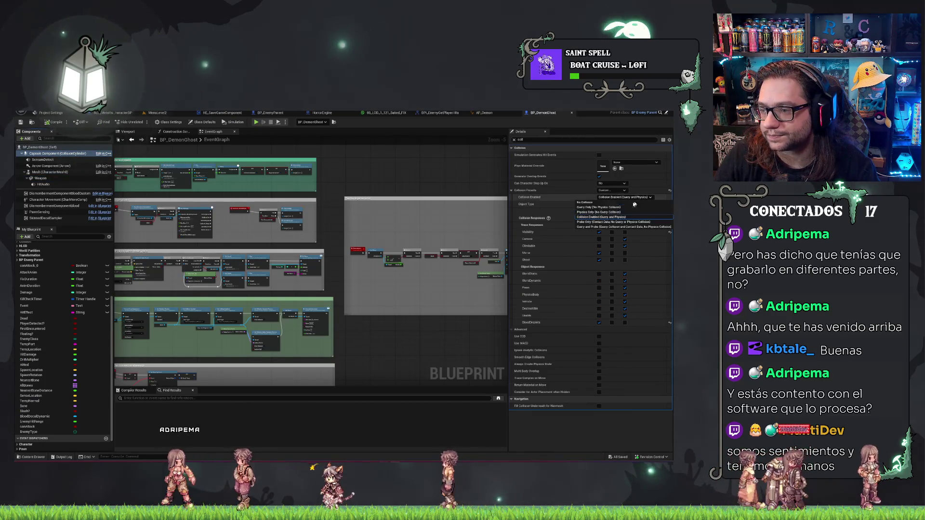
click(609, 211)
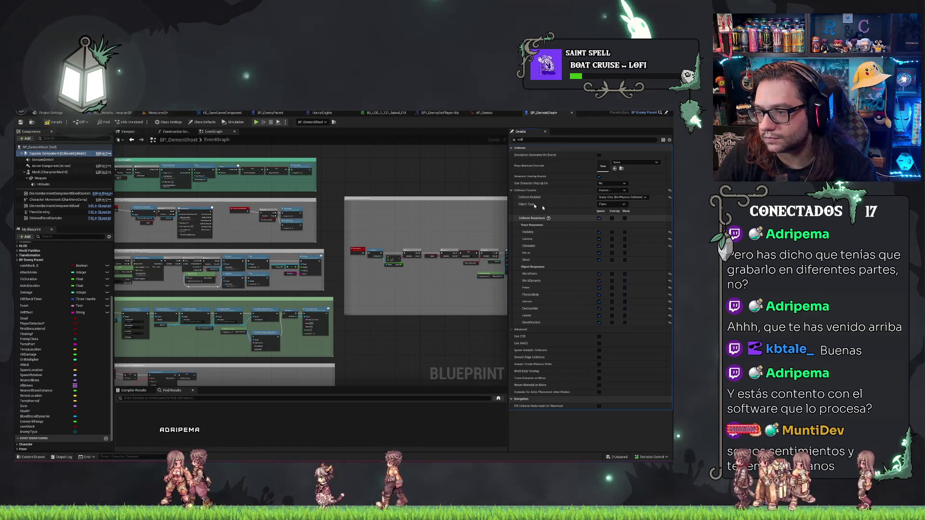
key(ctrl+s)
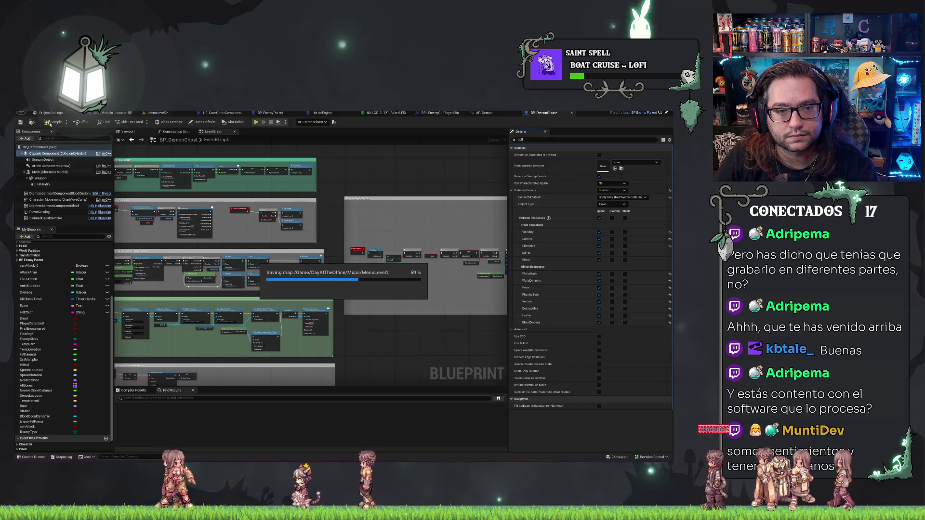
click(52, 122)
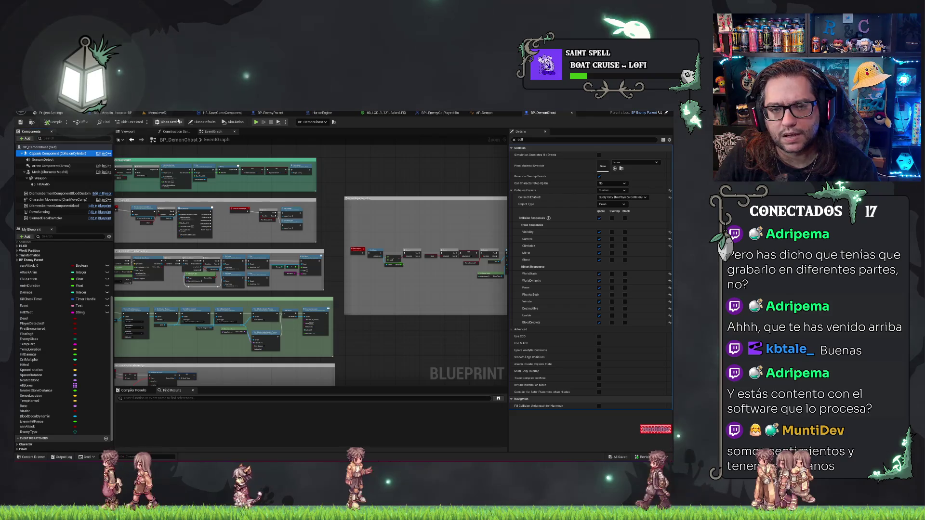
click(157, 113)
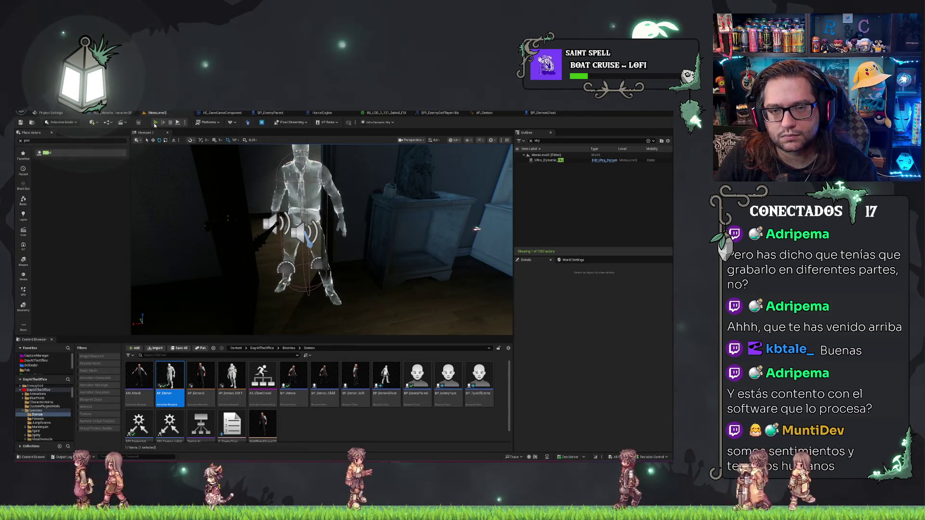
Step: Play the office level with Alt+P, eject with F8, and look up toward the night sky
key(alt+p)
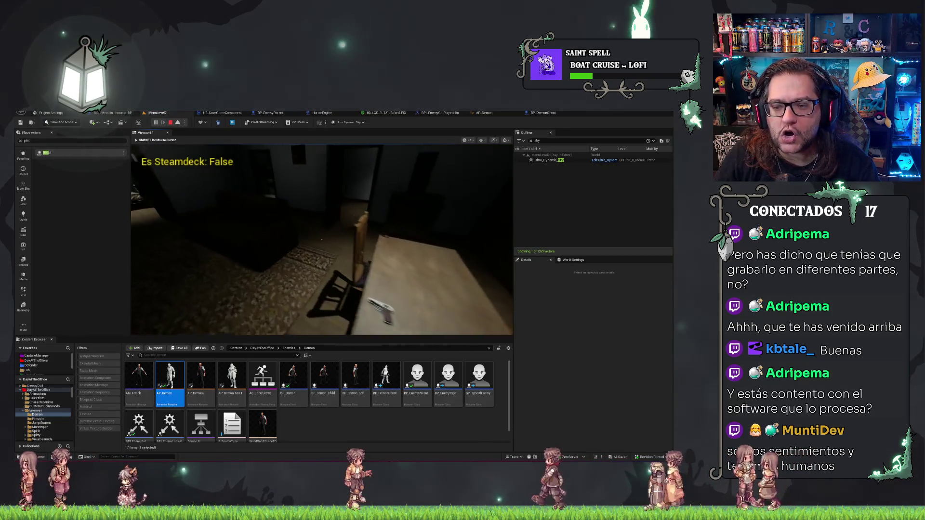
key(F8)
drag(418, 222, 418, 188)
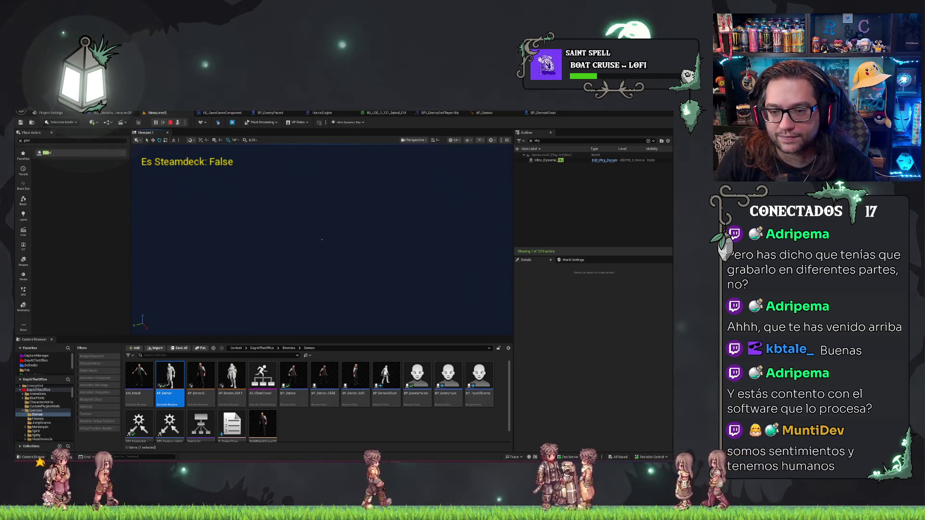
drag(321, 240, 322, 227)
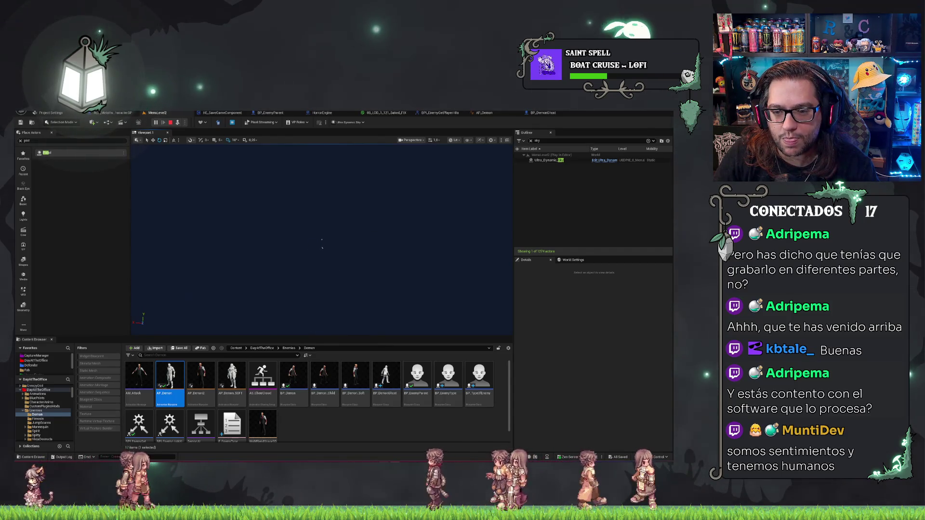
Step: End the play session and frame Ultra_Dynamic_Sky, then Trims_4m_58, in the editor viewport
click(547, 160)
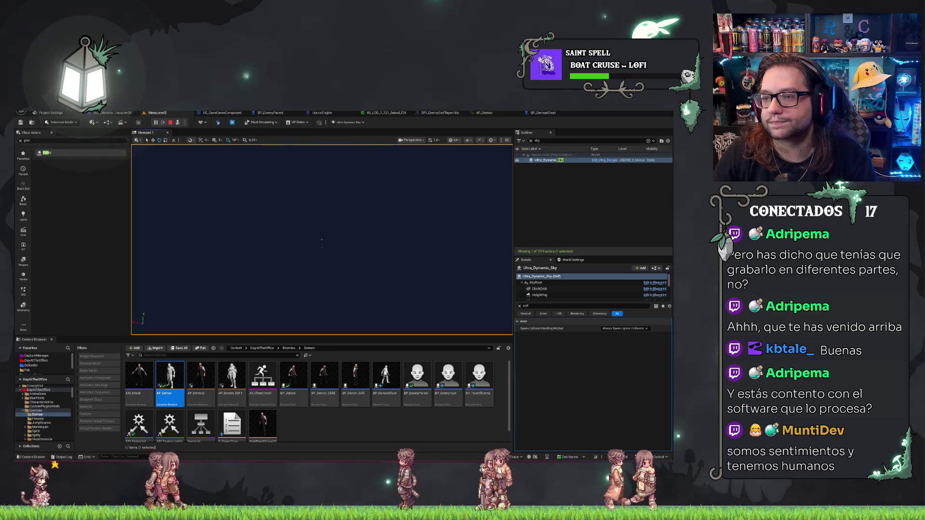
key(Escape)
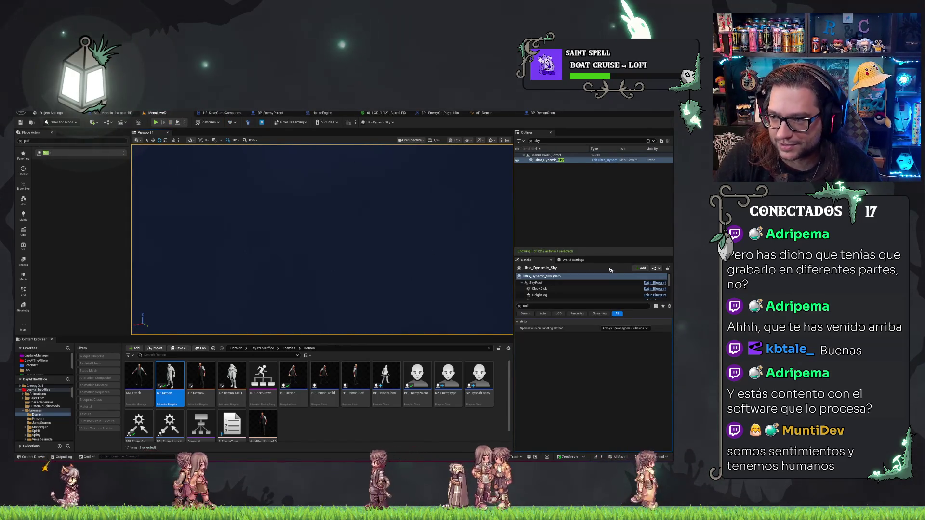
double_click(549, 160)
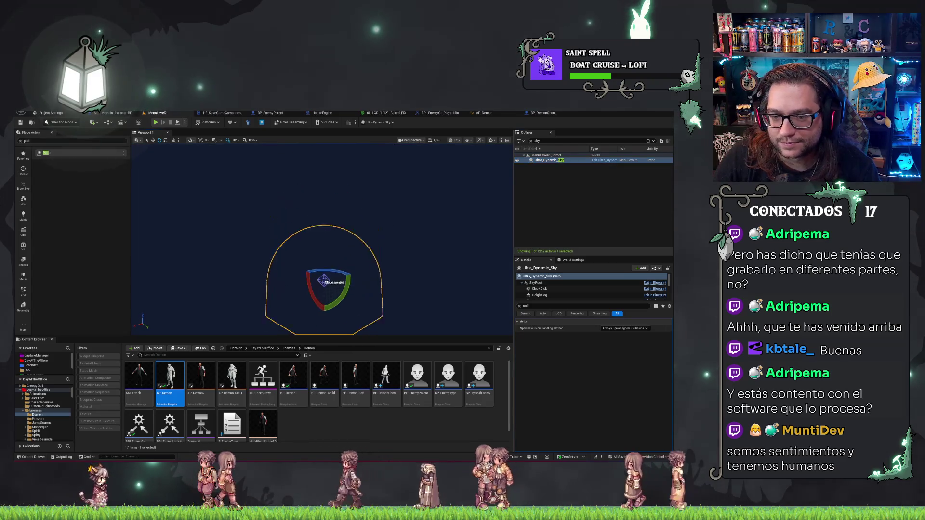
click(530, 140)
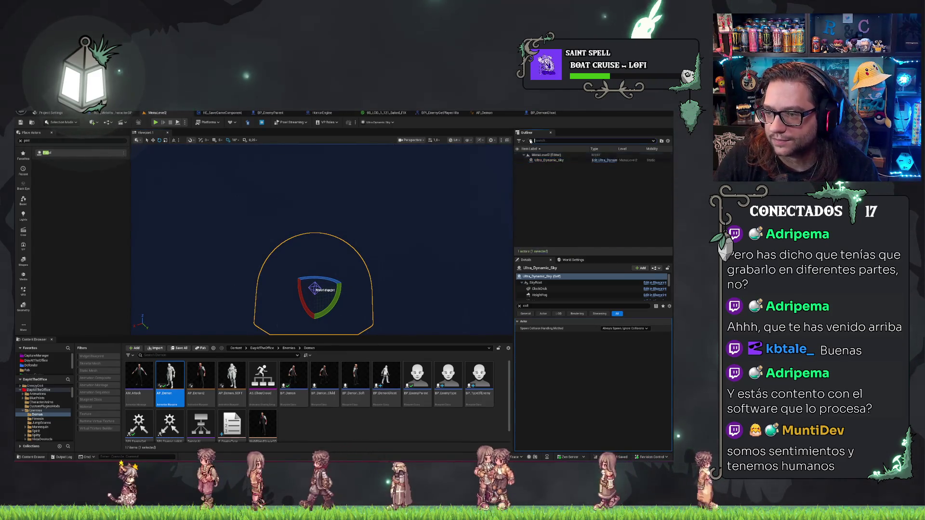
double_click(549, 187)
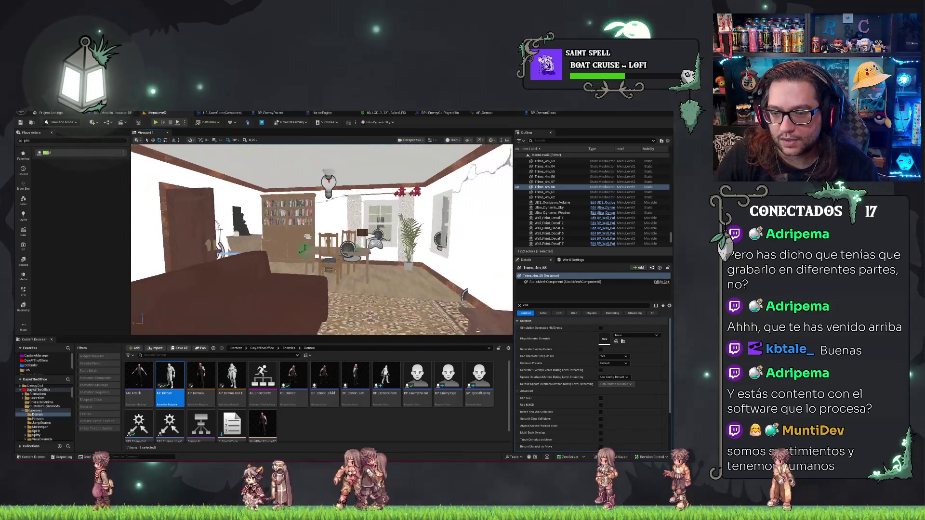
Step: Change the BP_DemonGhost capsule's Collision Enabled to Query and Probe, then save from the level tab
click(544, 113)
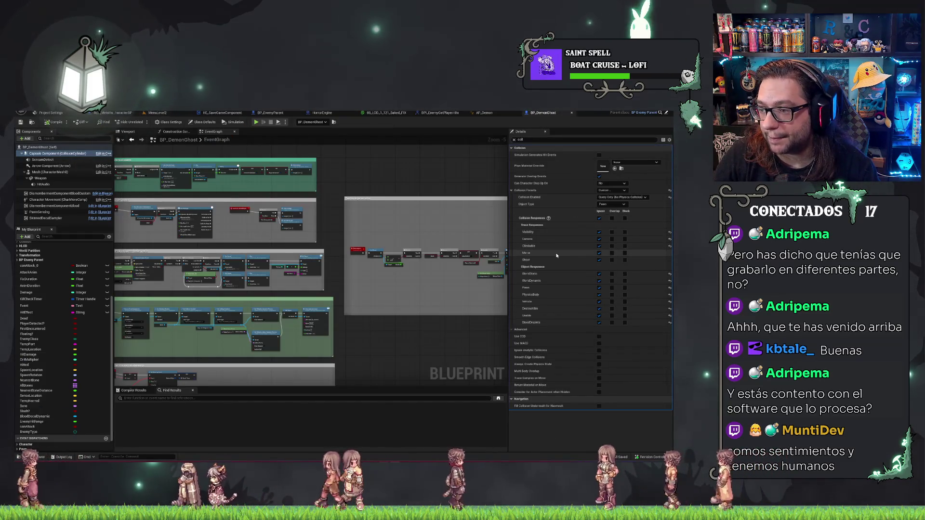
click(629, 199)
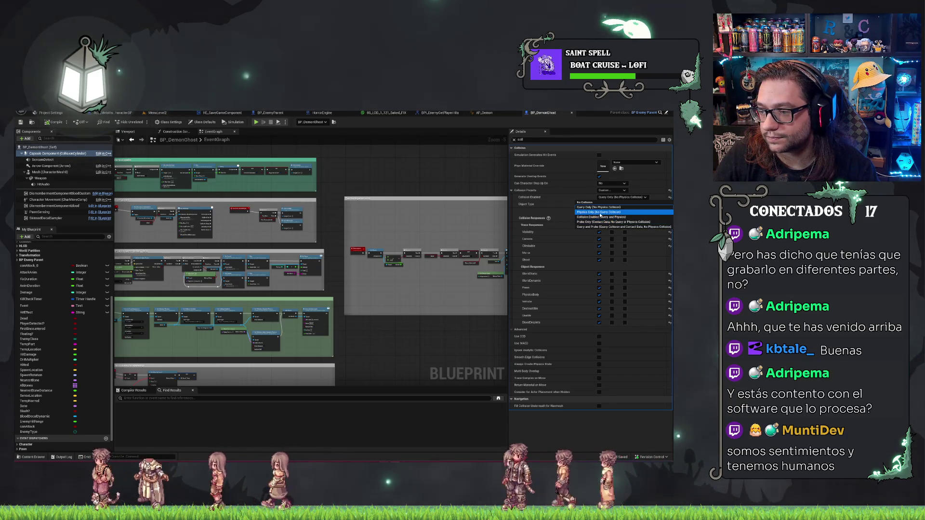
click(612, 227)
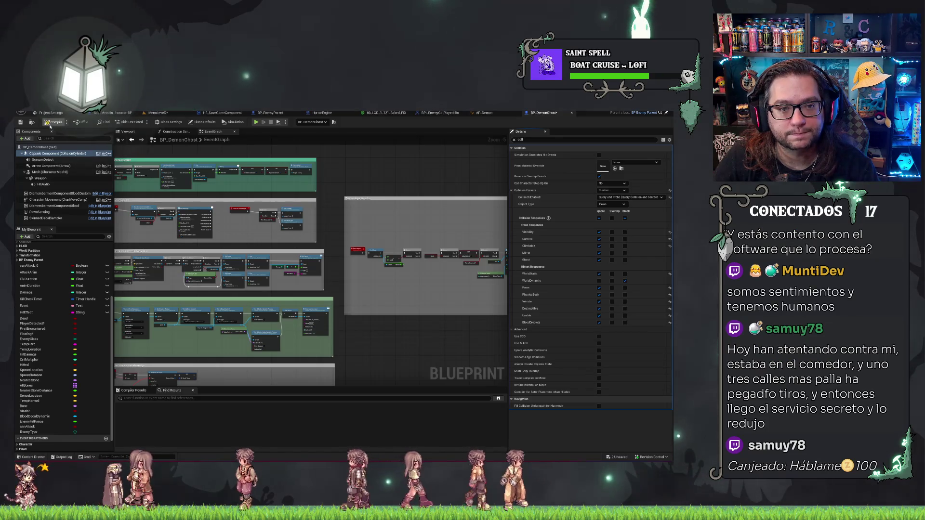
click(159, 113)
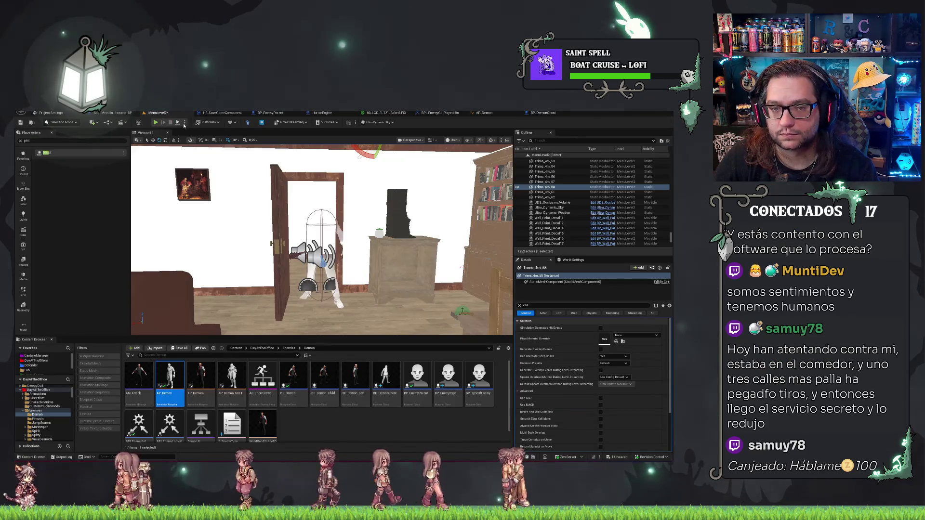
key(ctrl+s)
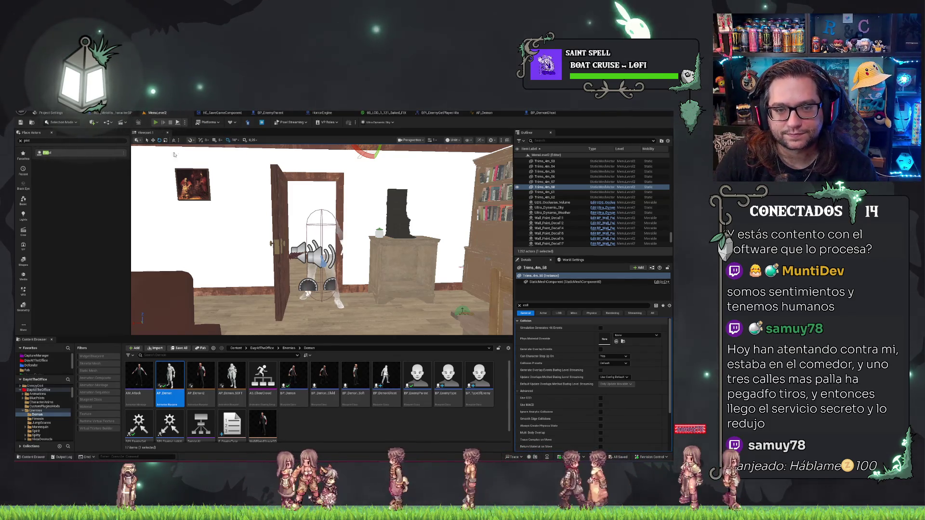
Step: Run a quick Alt+P play-test of the office level, then return to the BP_DemonGhost graph
key(alt+p)
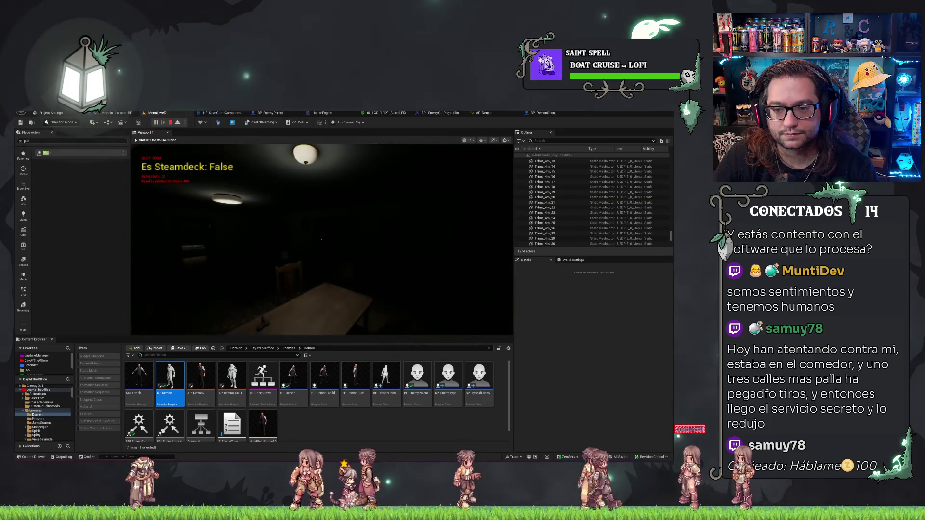
key(Escape)
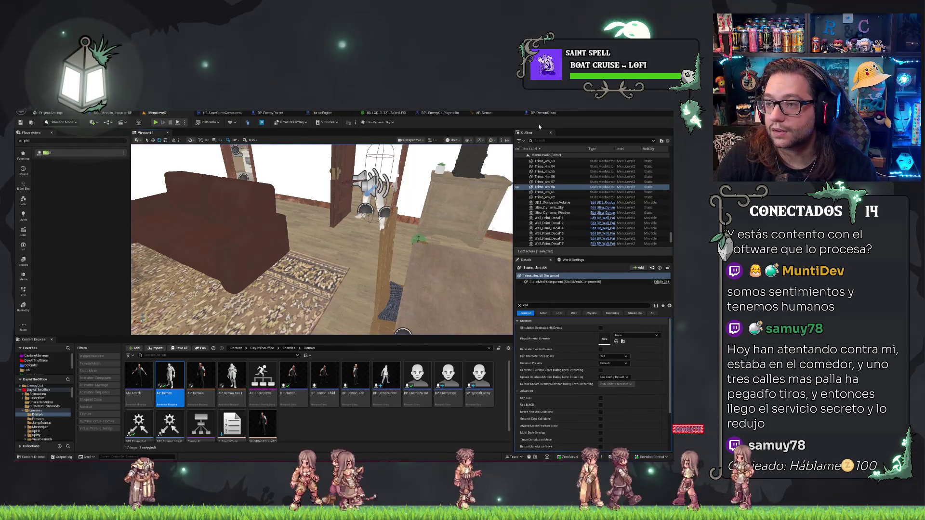
click(543, 113)
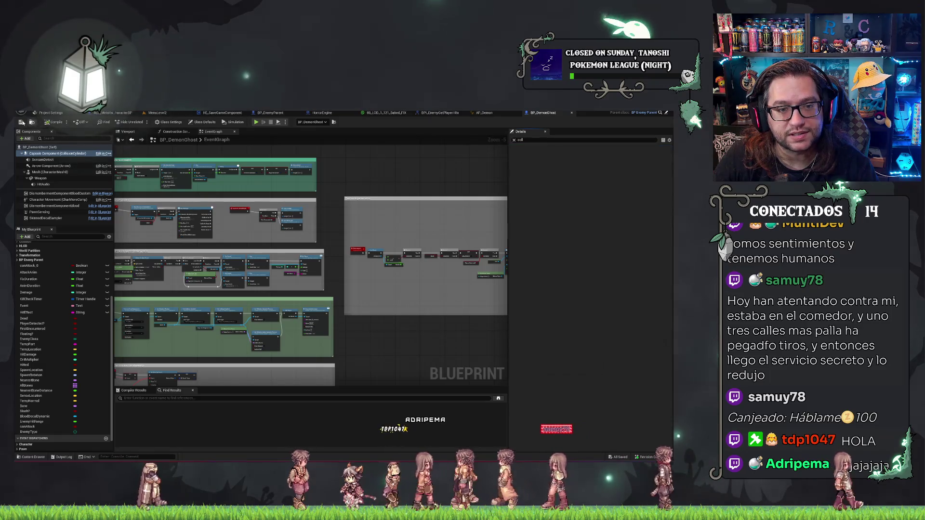
Step: Play the office level again to watch the ghost, stop, then switch to the HorrorEngine blueprint
click(153, 113)
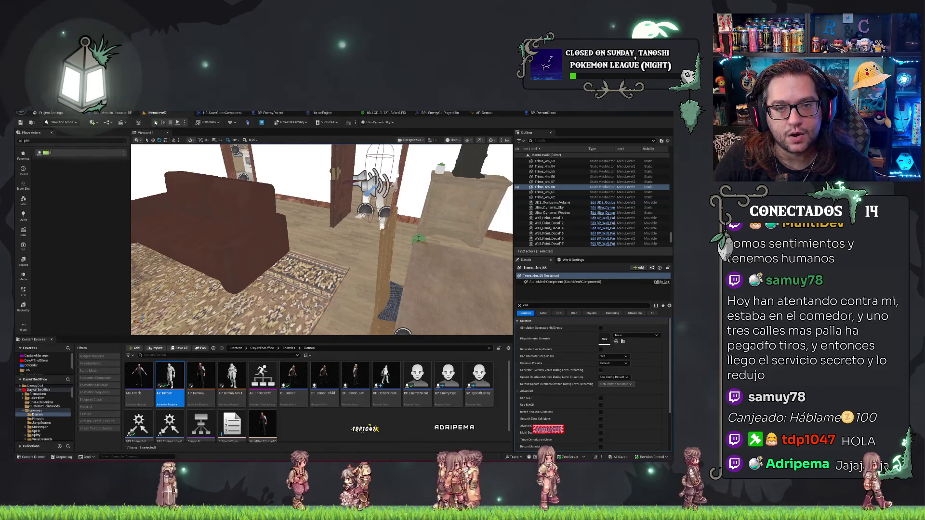
click(155, 122)
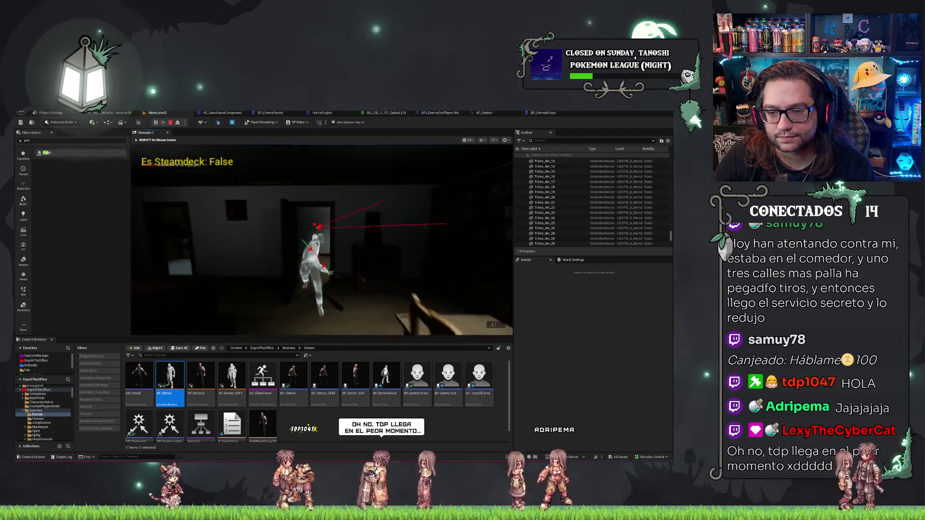
key(Escape)
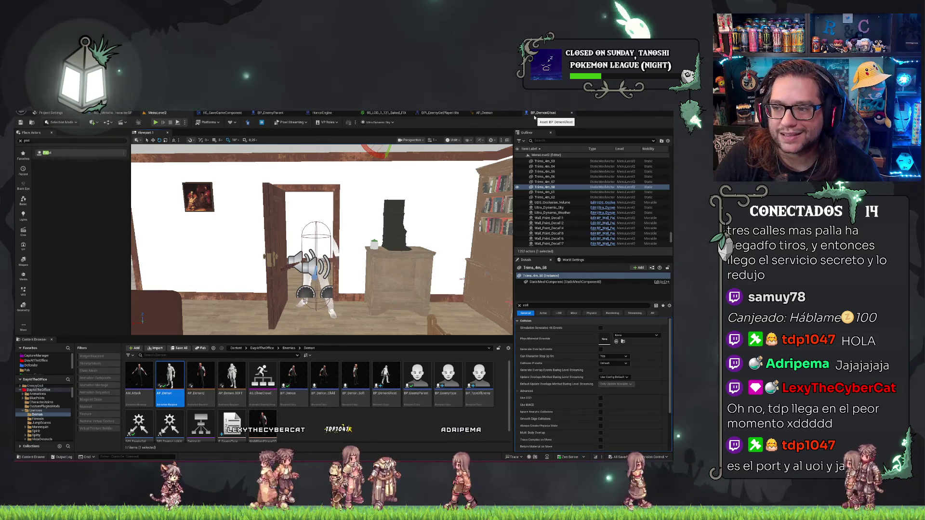
click(322, 113)
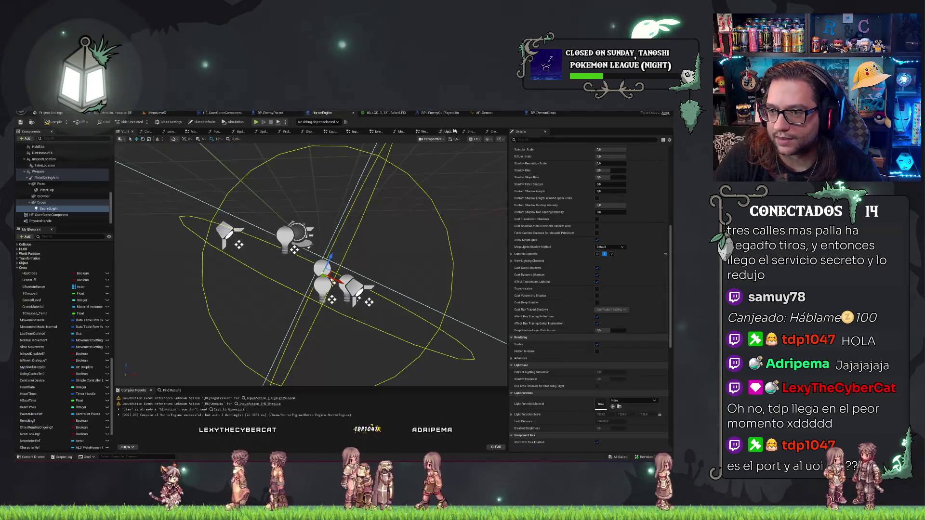
Step: In the ShootTargetCheck graph, set Line Trace By Channel's Draw Debug Type to None
click(470, 131)
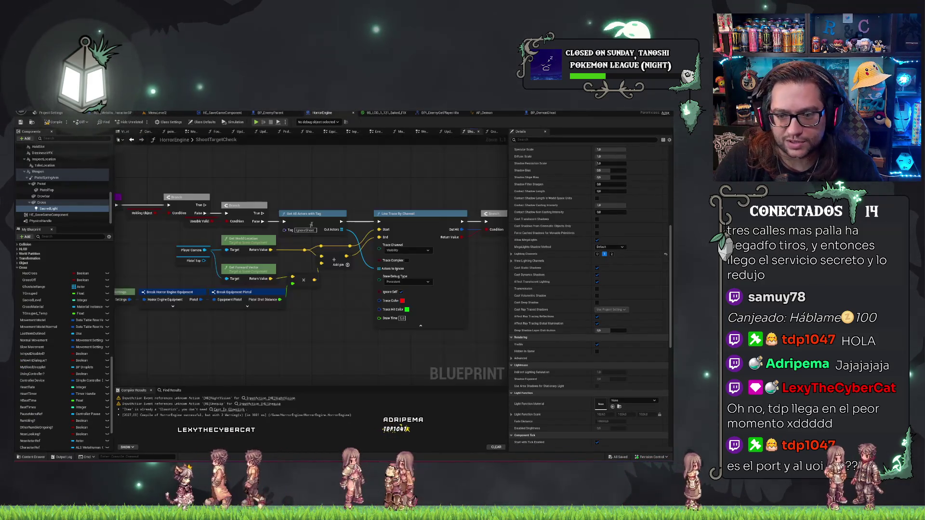
click(408, 281)
click(408, 289)
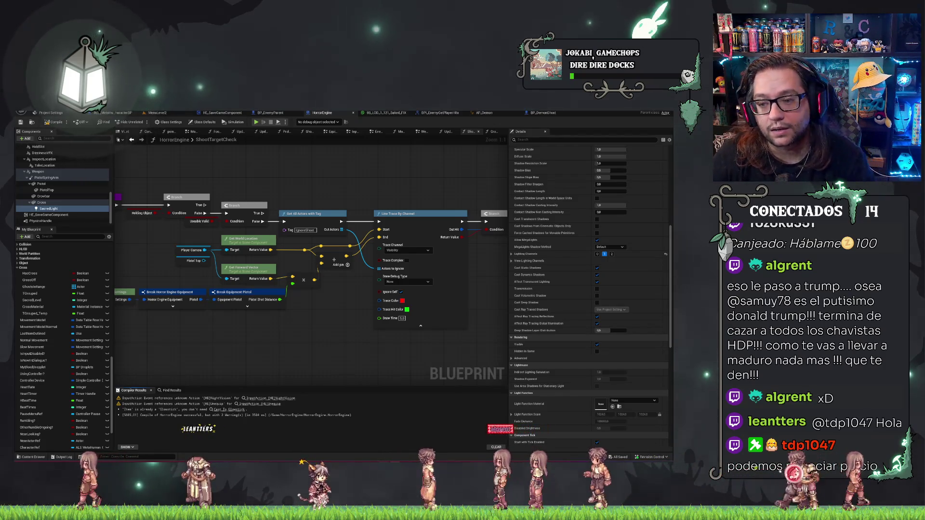
mouse_move(453, 314)
mouse_down()
mouse_move(336, 273)
mouse_move(355, 325)
mouse_up()
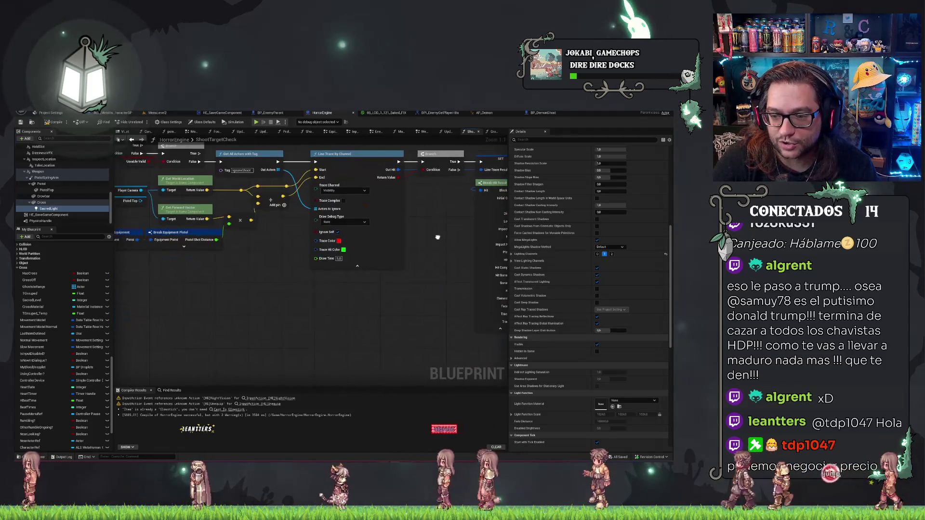
Step: Switch to the CrossTargetCheck graph and select its Cast To SkeletalMeshActor node near the line trace
drag(191, 344, 295, 280)
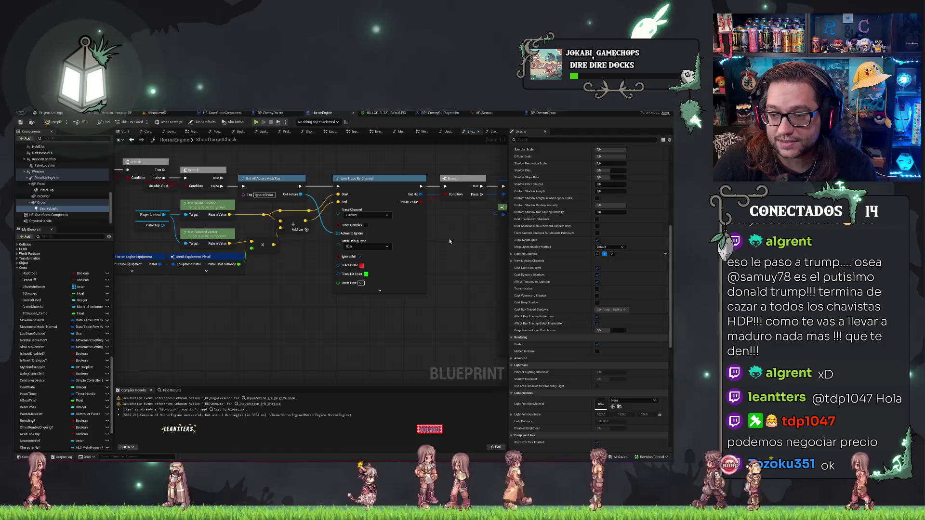
drag(232, 288, 212, 331)
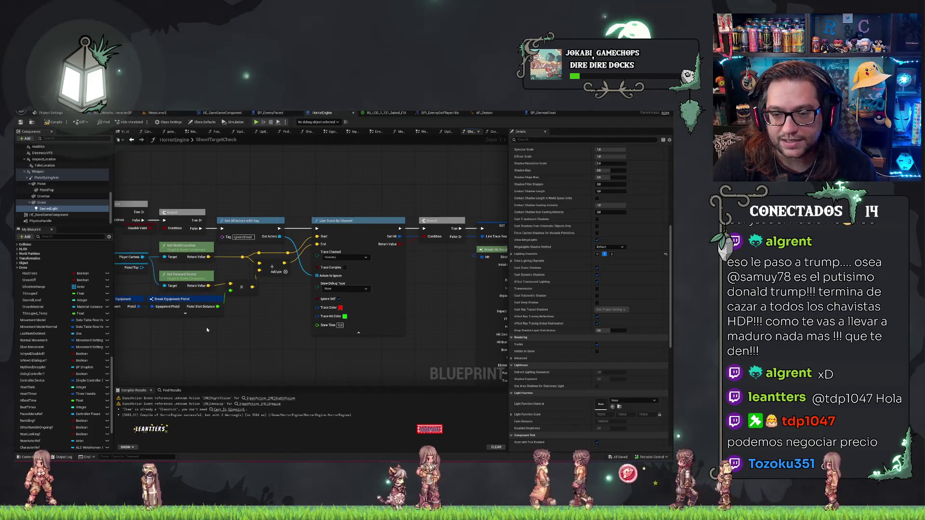
click(493, 131)
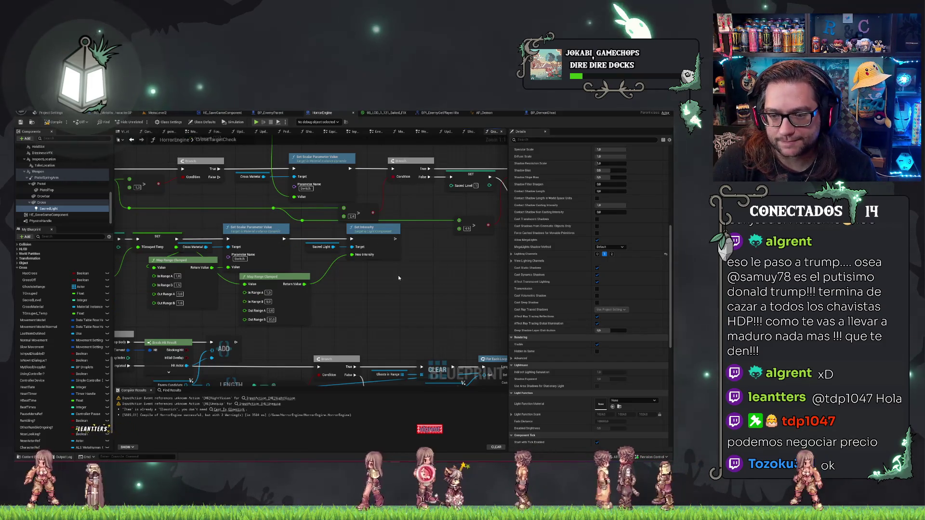
drag(406, 250, 449, 201)
scroll(449, 204, down, 2)
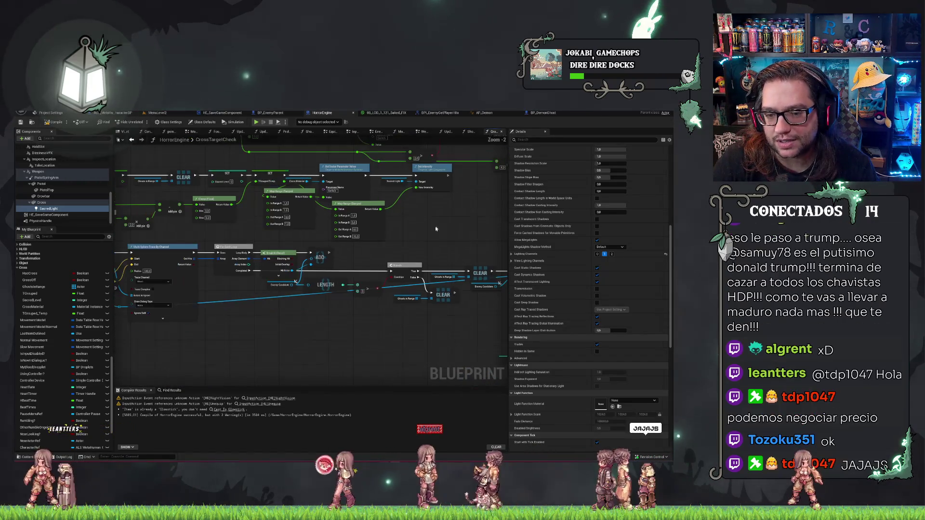
drag(165, 360, 444, 307)
scroll(444, 307, up, 1)
scroll(444, 307, up, 1)
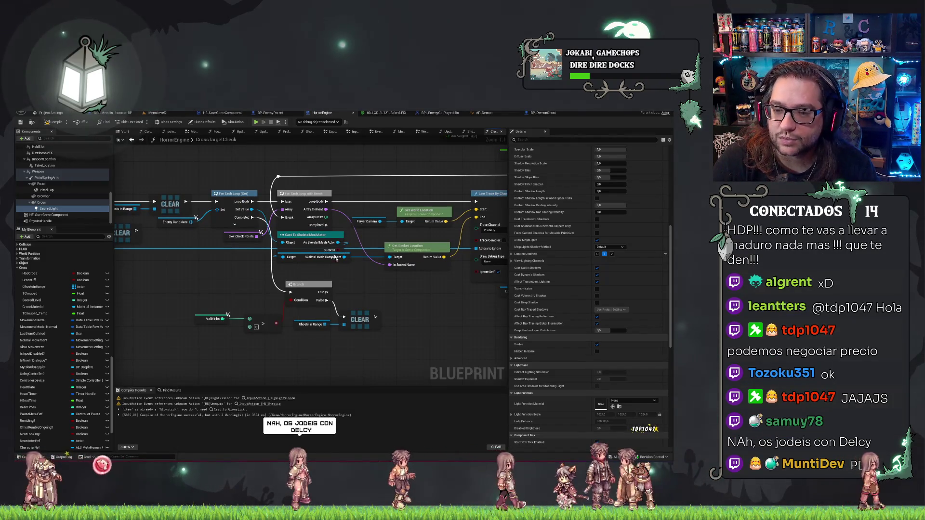
click(337, 232)
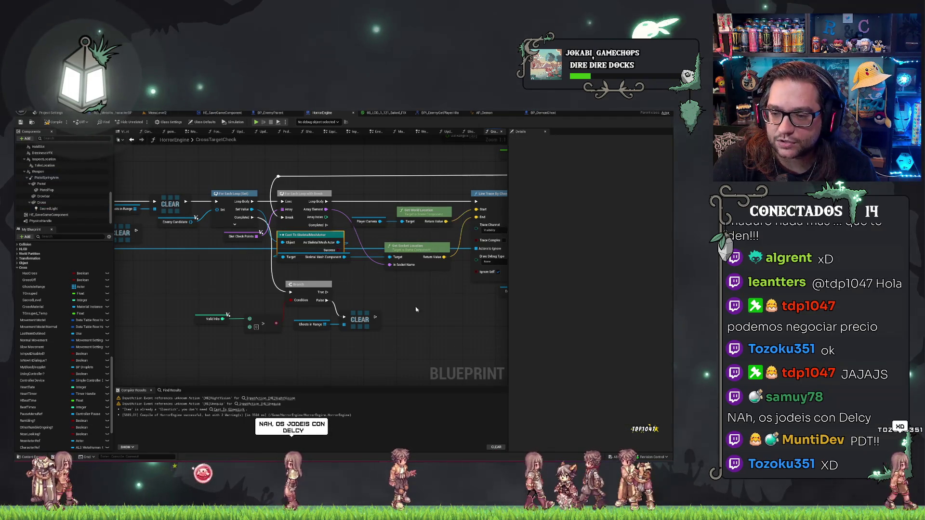
drag(426, 210, 386, 201)
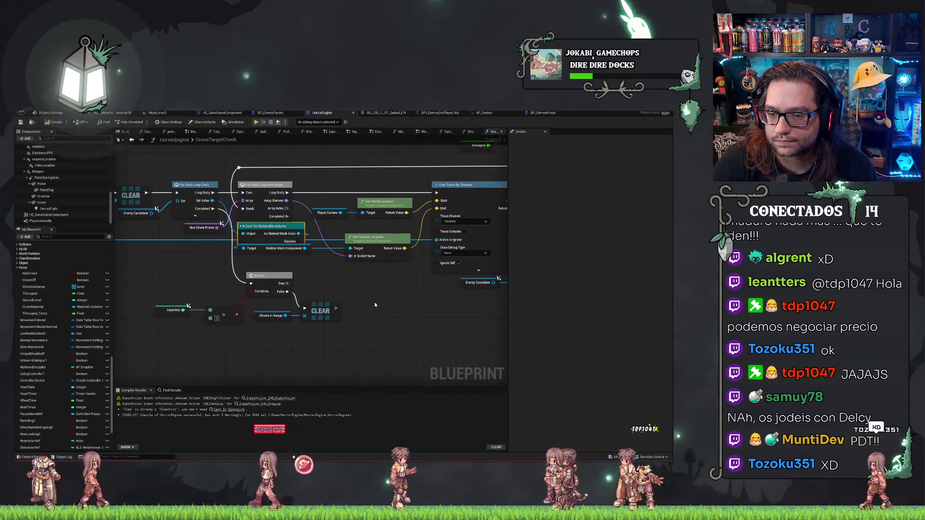
drag(360, 289, 391, 303)
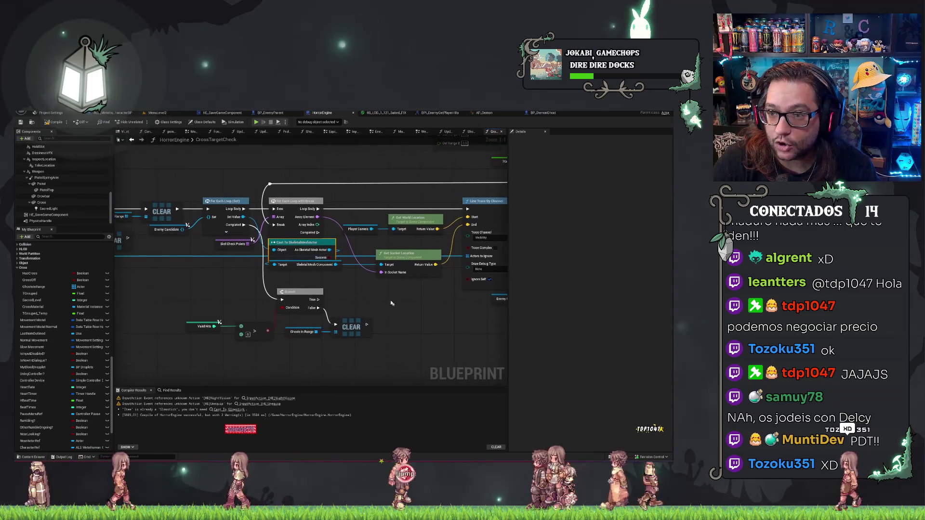
Step: Add a Cast To BP_EnemyParent from the loop's element and convert it to a pure cast
drag(243, 217, 219, 272)
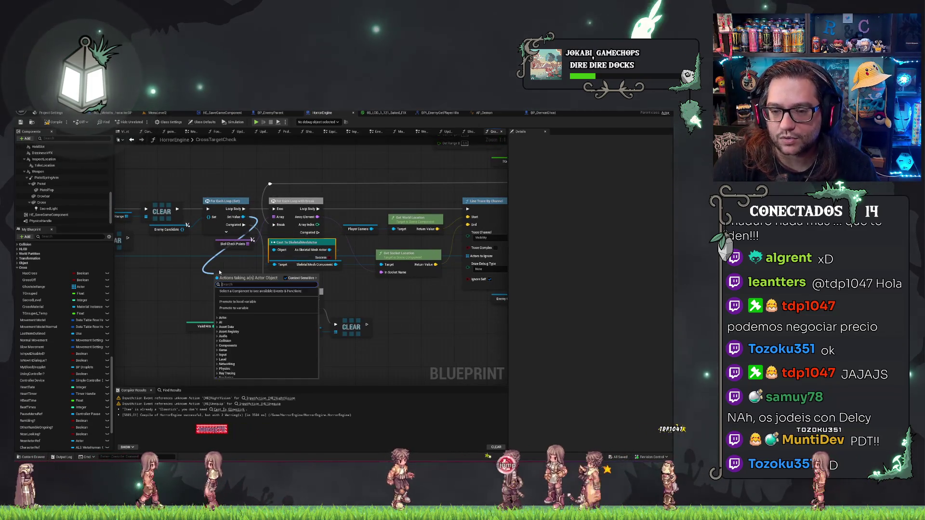
text(cast to enemyparent)
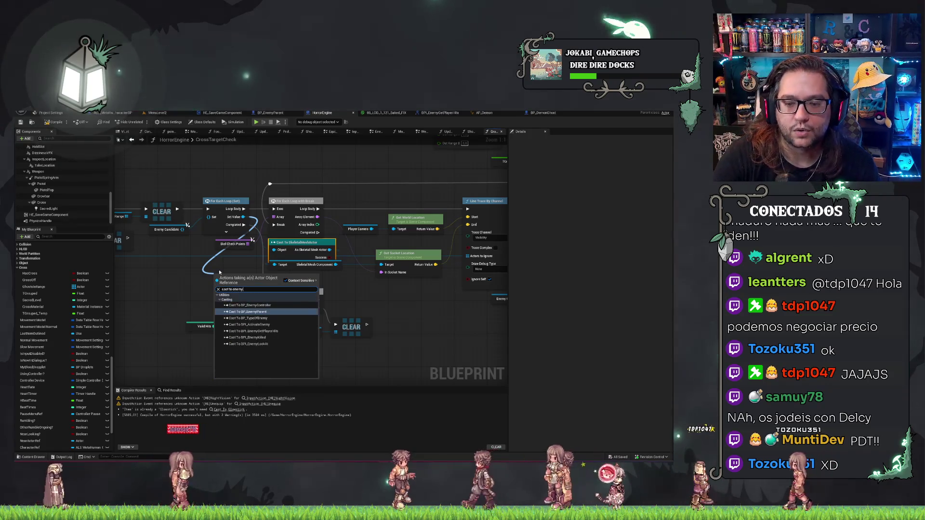
key(Return)
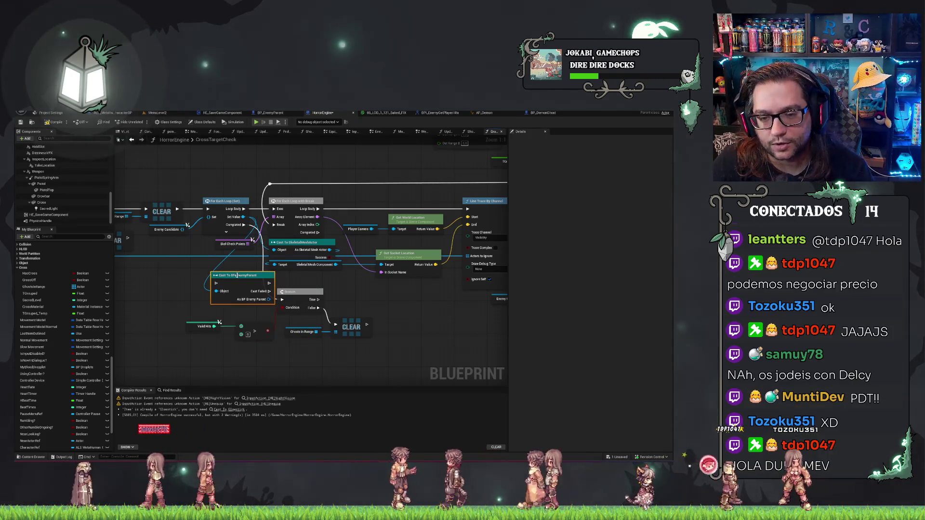
right_click(236, 275)
click(241, 291)
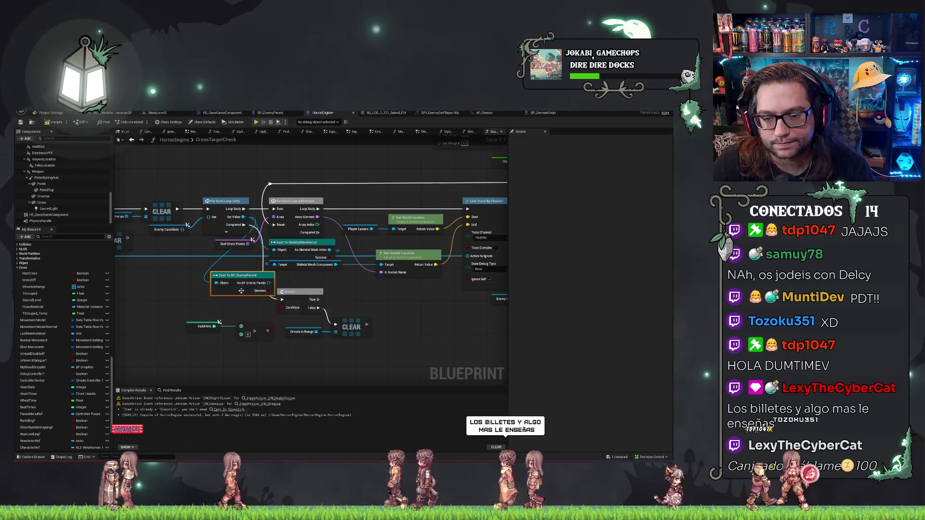
mouse_move(241, 291)
mouse_down()
mouse_move(188, 287)
mouse_move(247, 274)
mouse_up()
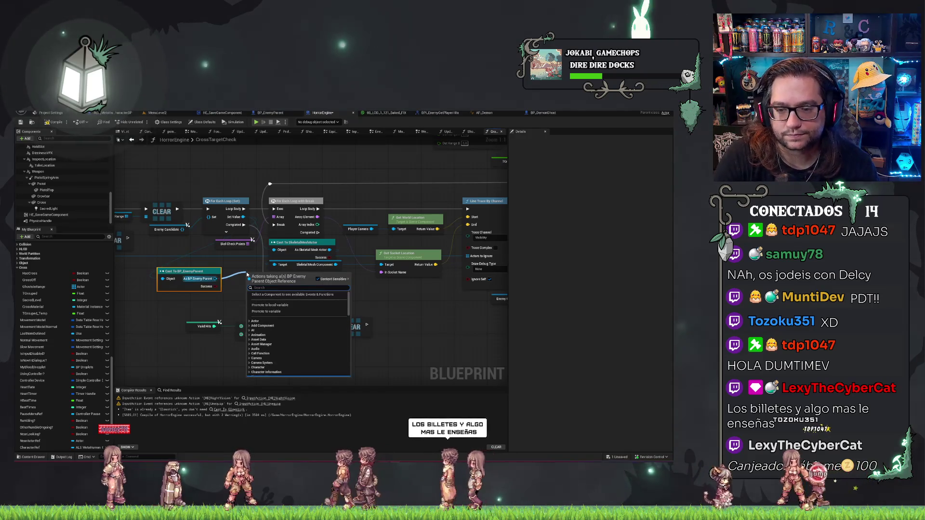
Step: Add Get Skeletal Mesh Asset fed by the cast's Mesh, then view the BP_EnemyParent blueprint
text(get skeletal)
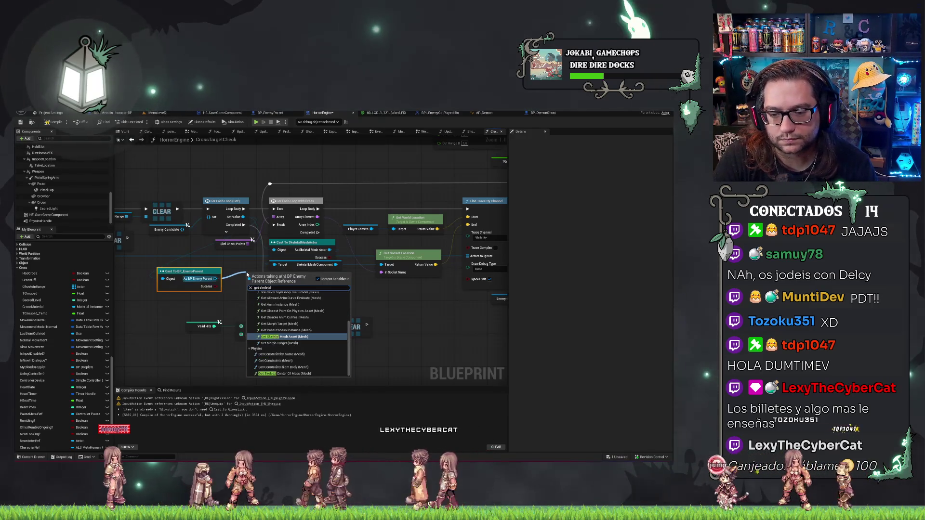
key(Return)
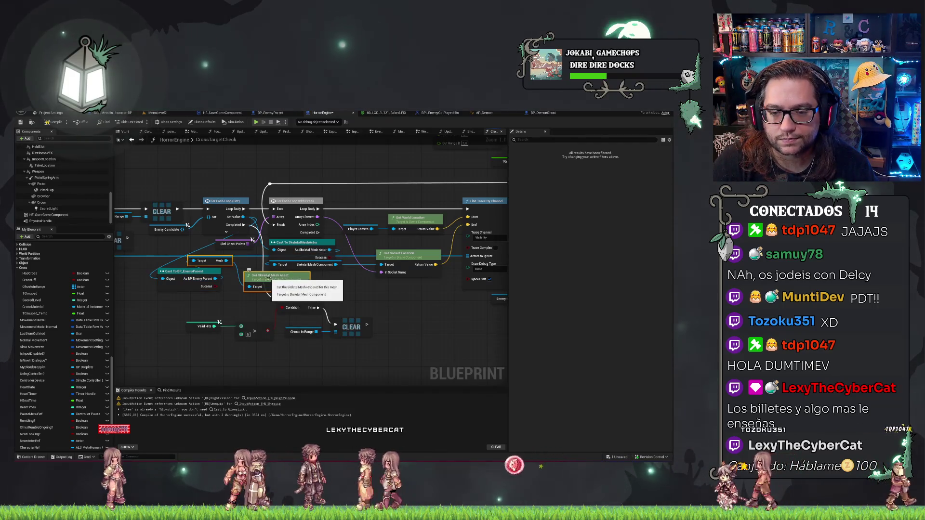
drag(268, 276, 444, 322)
click(279, 115)
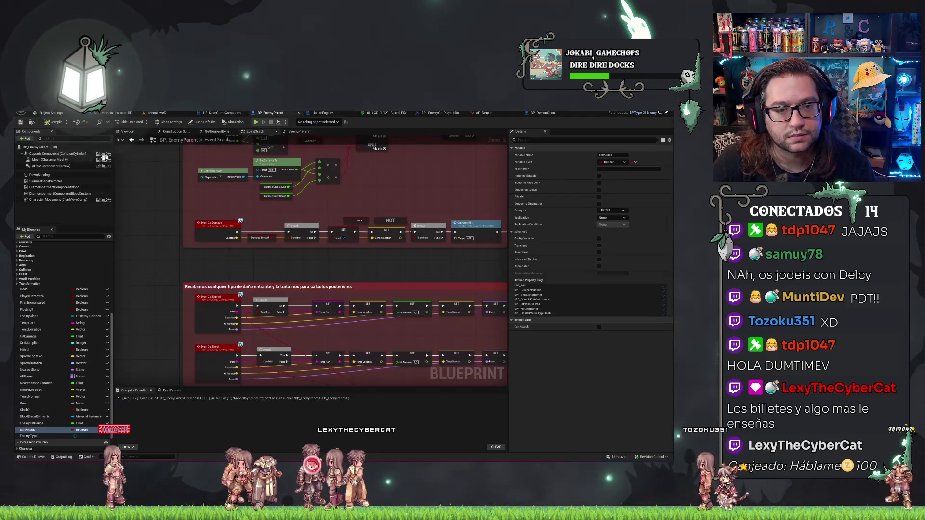
Step: Wire the cast's Mesh directly into Get Socket Location's Target and delete Get Skeletal Mesh Asset
click(340, 112)
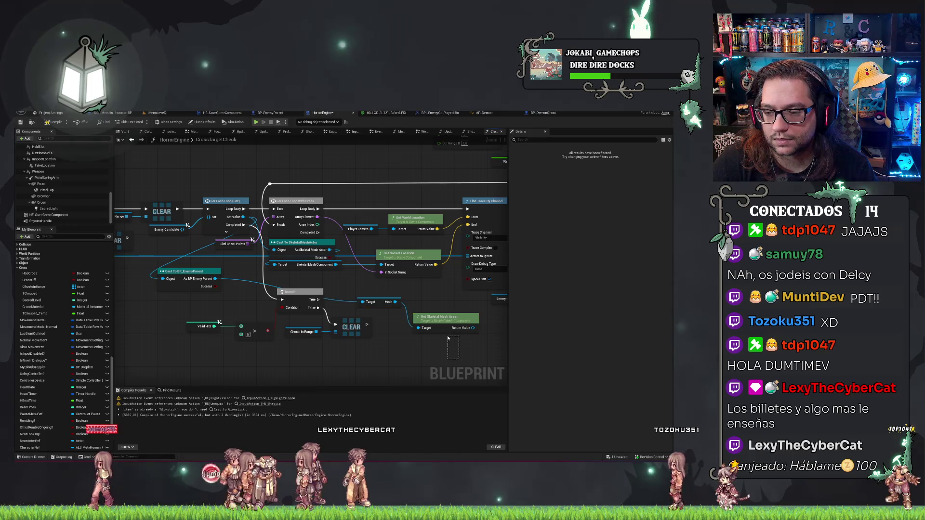
drag(394, 274, 263, 249)
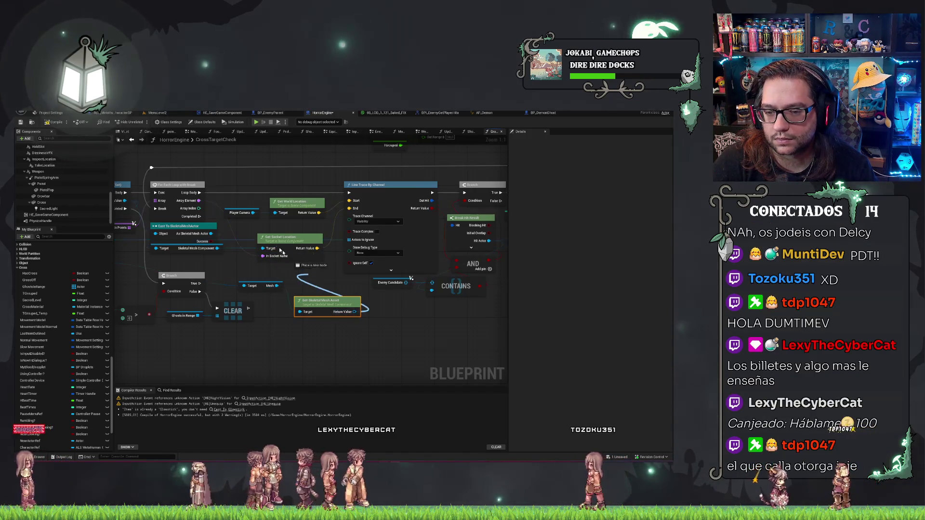
drag(355, 312, 268, 249)
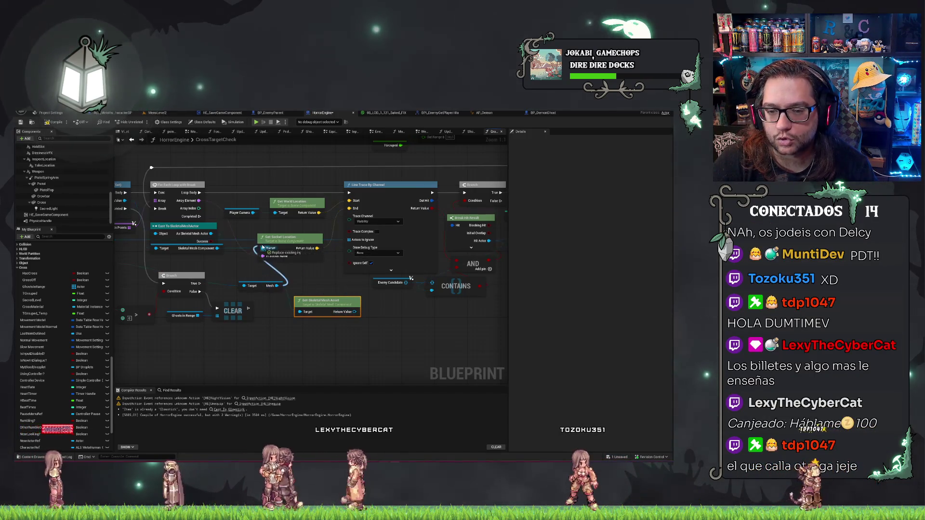
drag(276, 285, 265, 249)
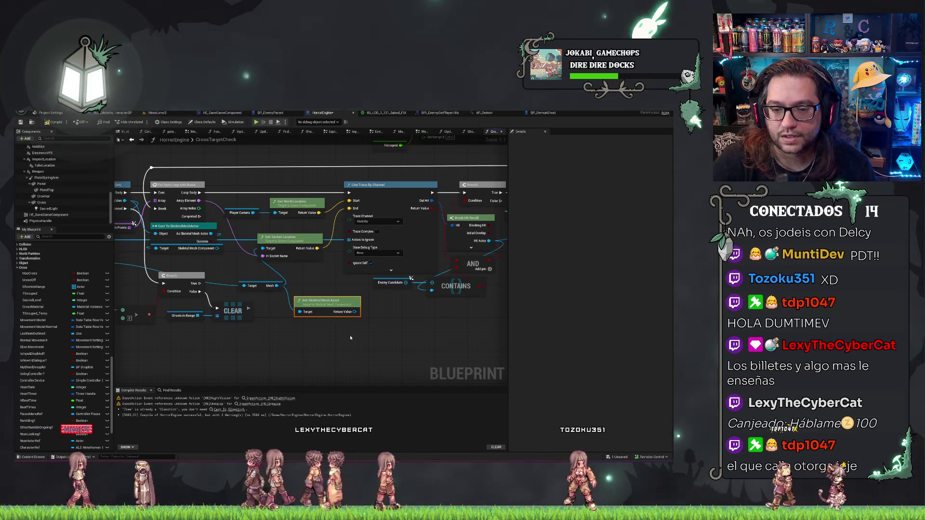
key(Delete)
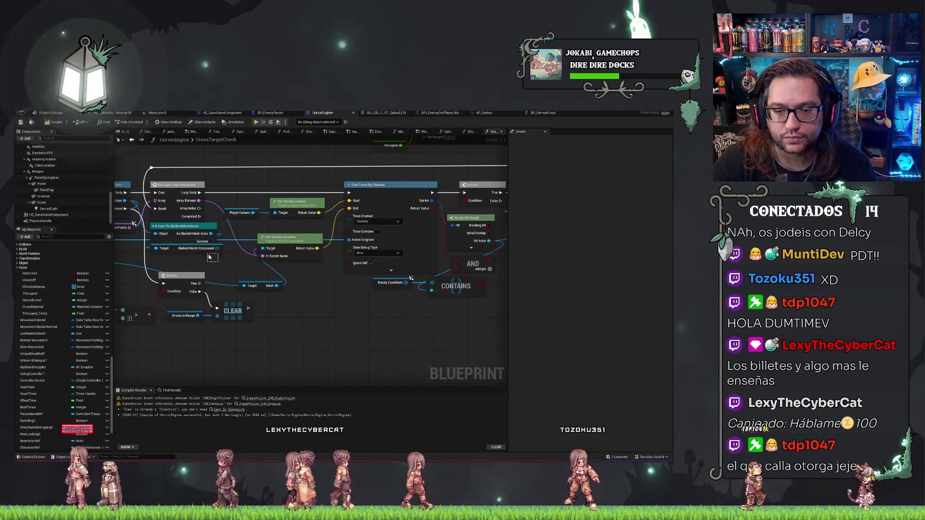
Step: Delete the old Cast To SkeletalMeshActor and its leftover Skeletal Mesh Component node
drag(196, 224, 246, 159)
key(Delete)
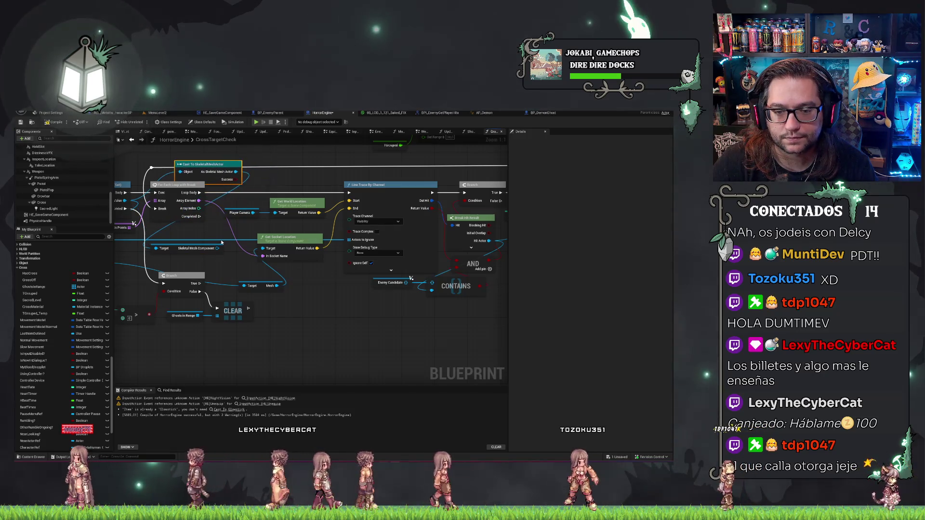
click(203, 249)
key(Delete)
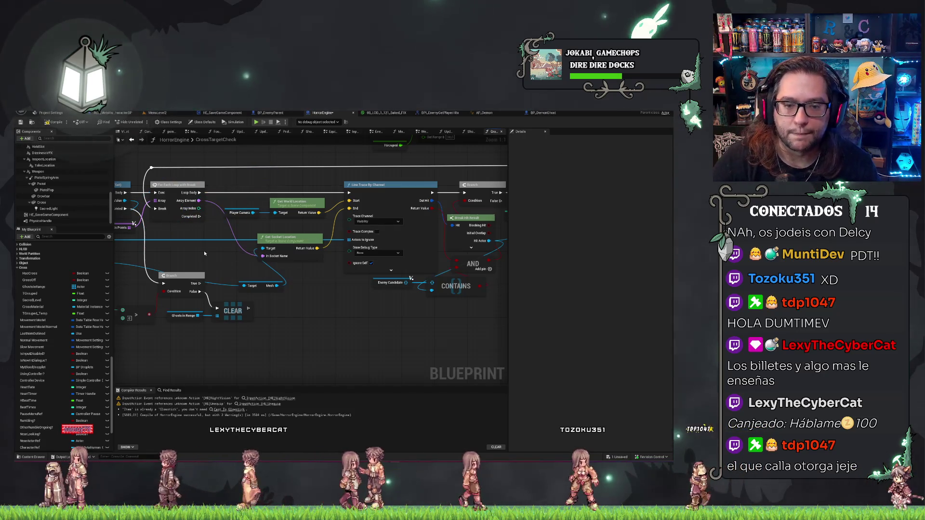
mouse_move(203, 254)
mouse_down()
mouse_move(324, 265)
mouse_move(296, 240)
mouse_up()
Step: Align the Mesh getter and BP_EnemyParent cast with Get Socket Location's Target, then save
key(ctrl+v)
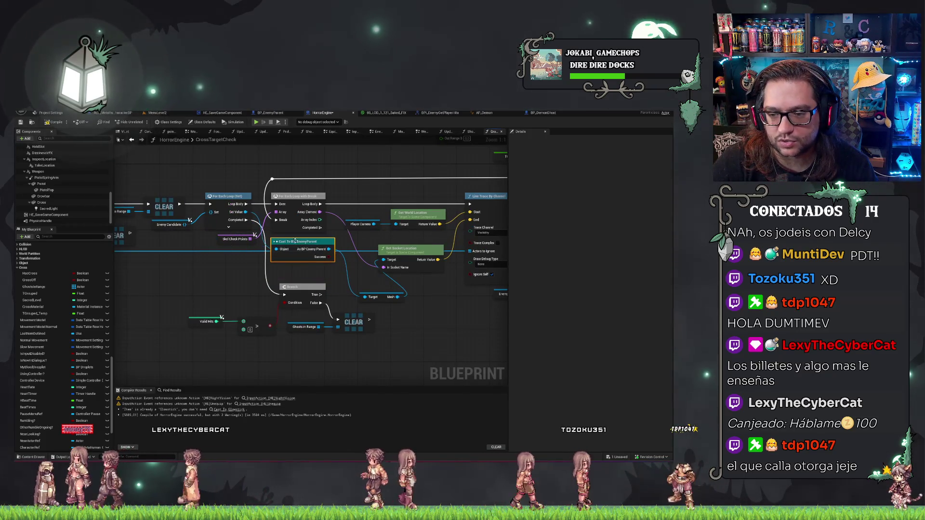
drag(382, 300, 356, 280)
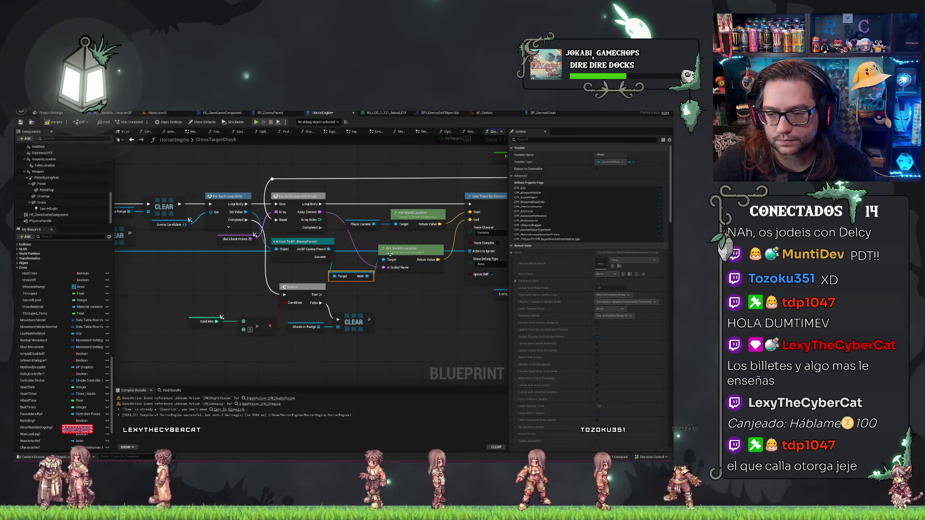
shift+click(390, 254)
key(q)
drag(307, 239, 295, 240)
key(q)
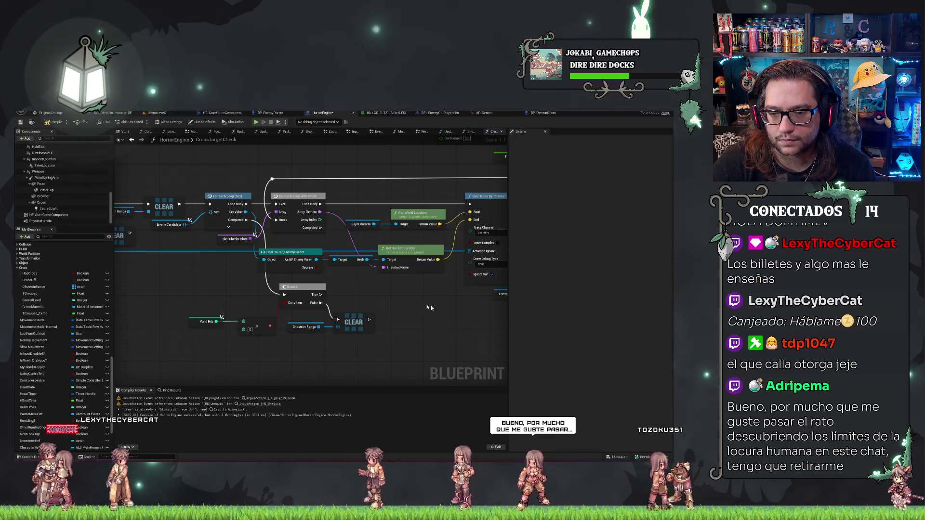
key(ctrl+s)
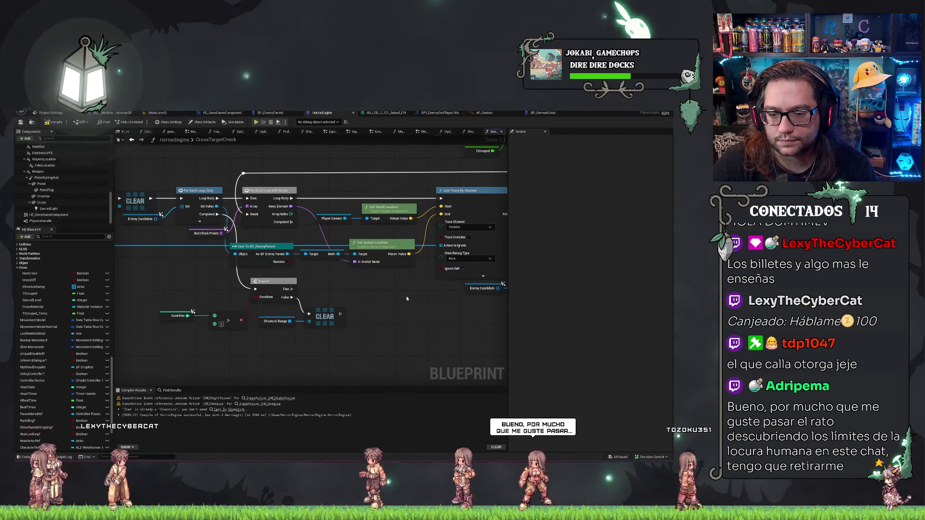
drag(406, 298, 347, 286)
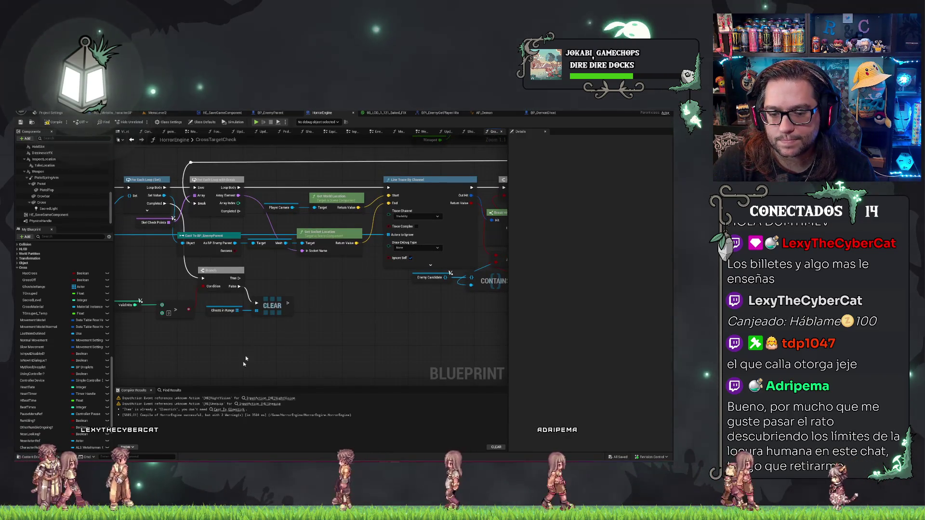
key(ctrl+f)
Step: Search the blueprint for 'cast' nodes, review the matches, and compile HorrorEngine successfully
text(cast to)
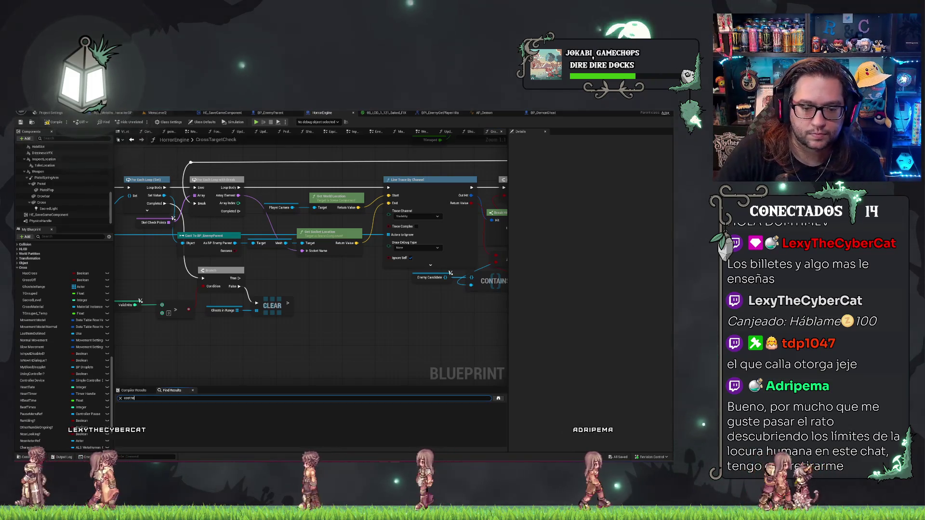
key(Return)
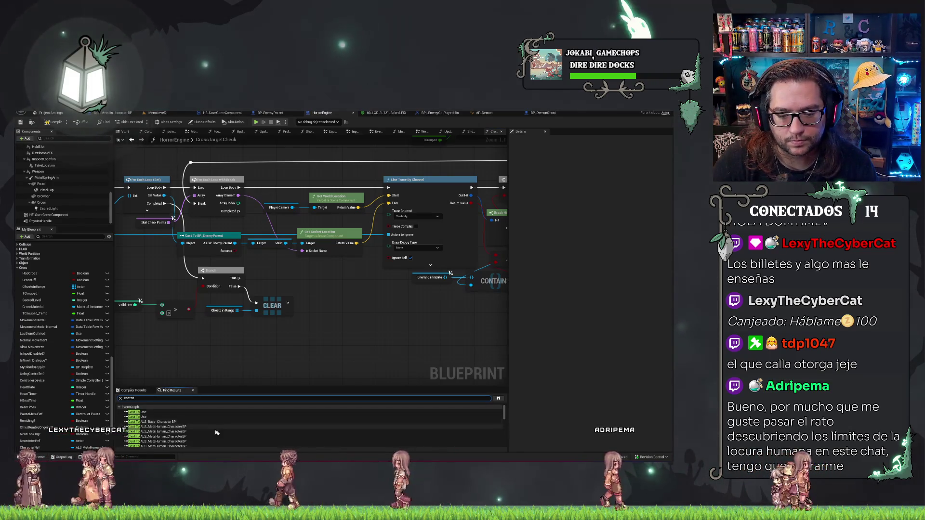
scroll(217, 432, down, 5)
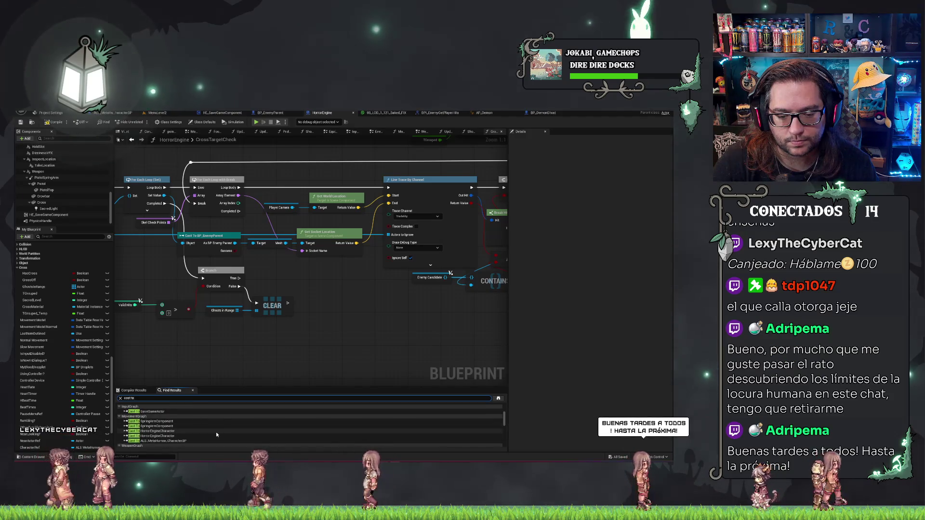
scroll(216, 432, down, 5)
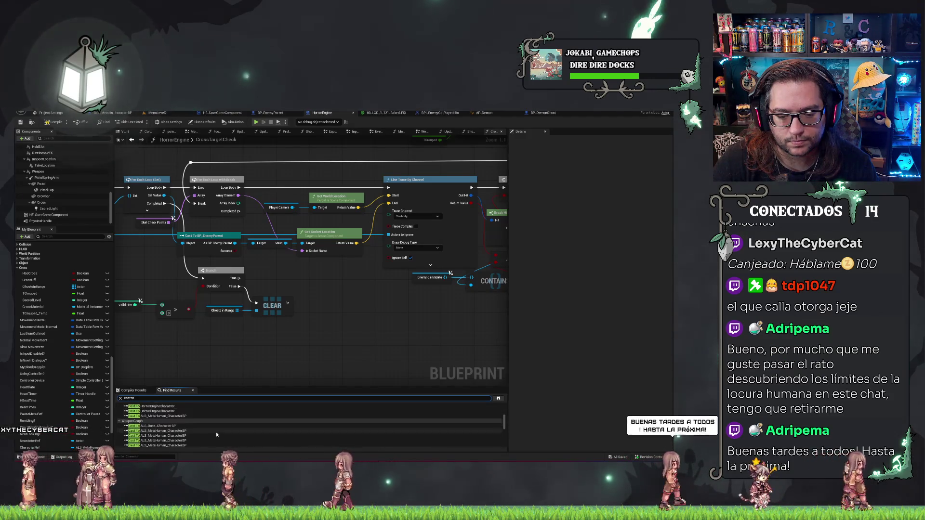
scroll(214, 431, down, 2)
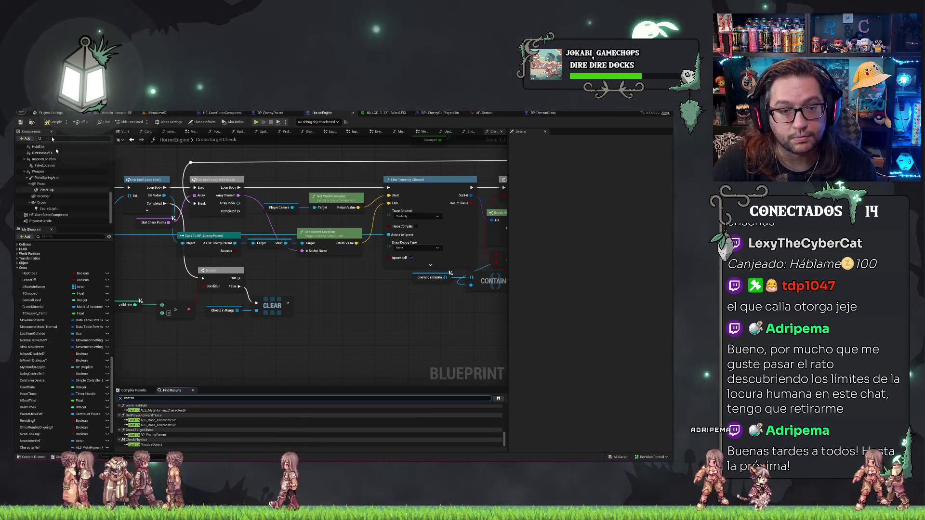
click(48, 123)
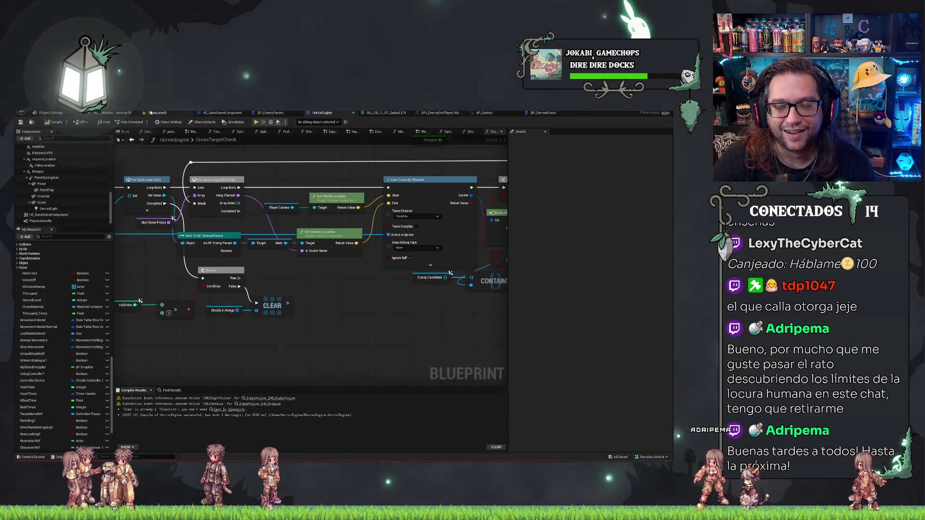
click(168, 114)
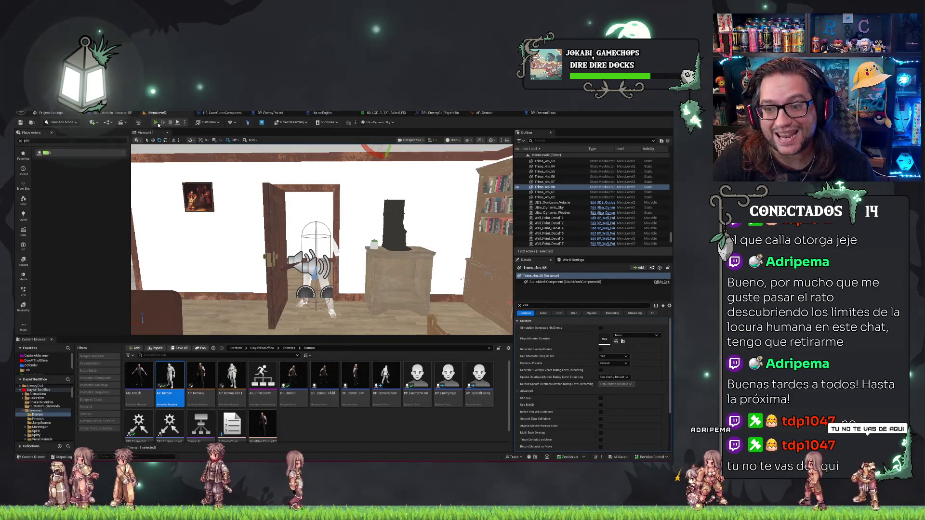
Step: Play-test MenuLevel2, watching the ghost approach the raised cross, then stop with Esc
click(156, 123)
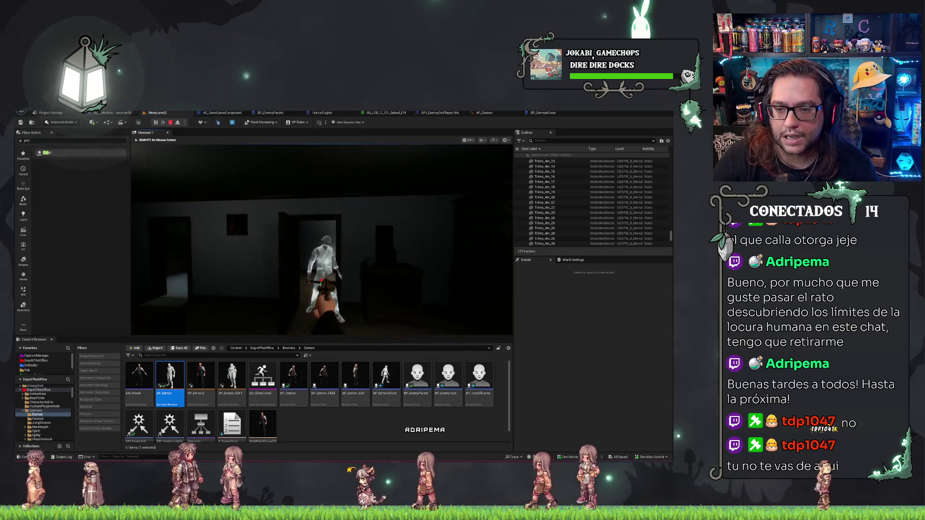
key(Escape)
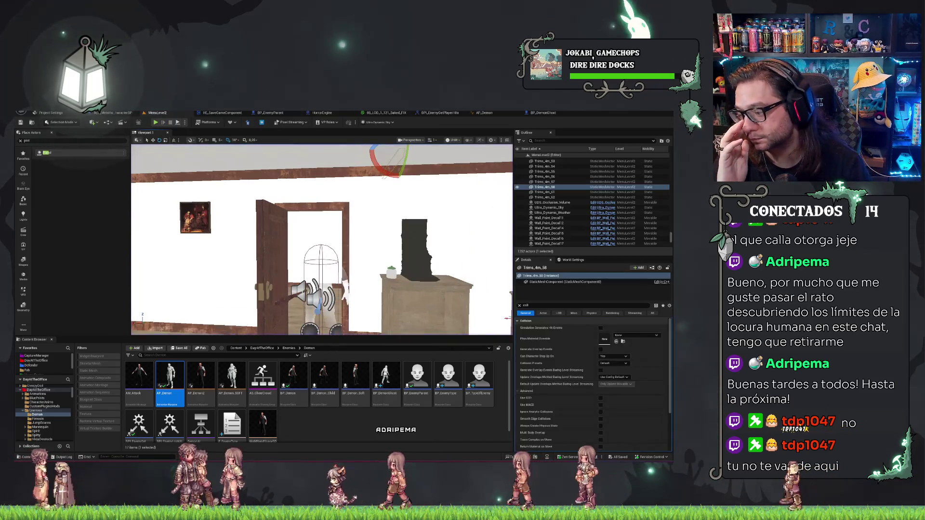
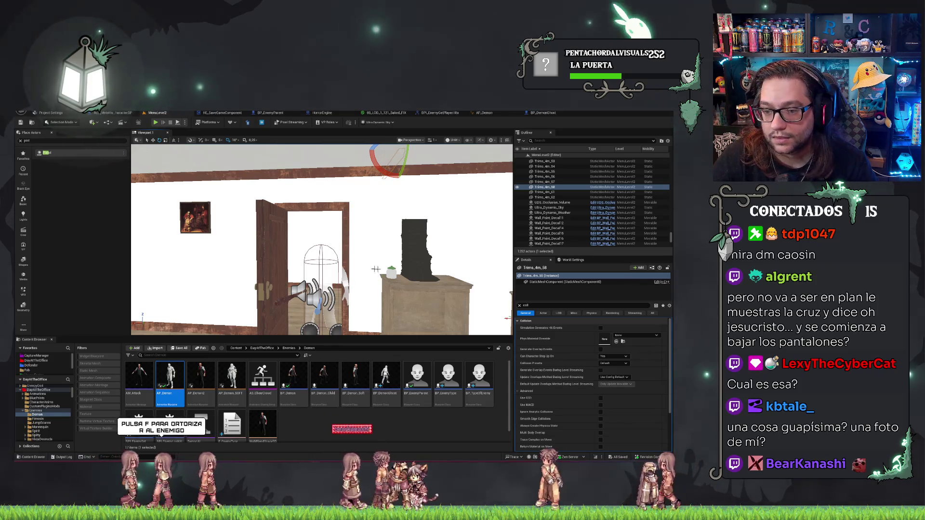
Step: Look around the doorway, painting and cabinet, then bring up the HorrorEngine blueprint graph
drag(293, 273, 281, 275)
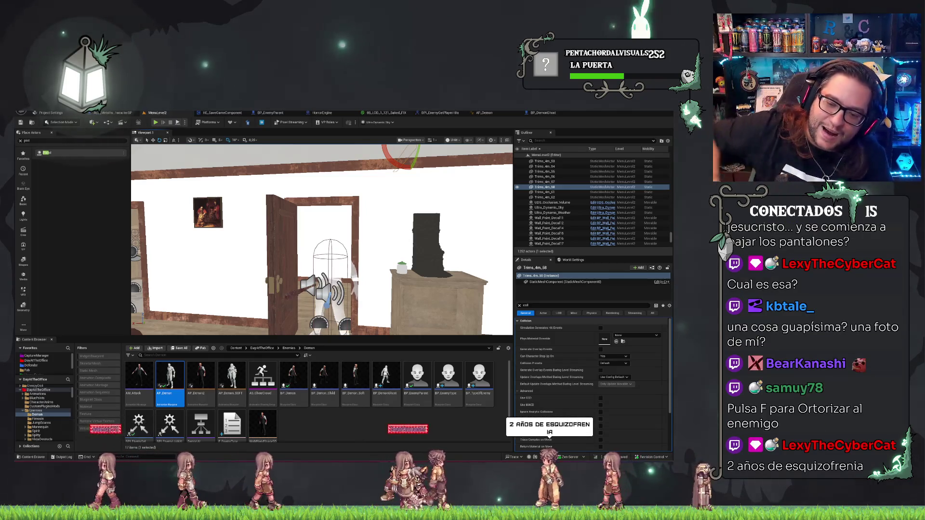
mouse_move(282, 274)
mouse_down()
mouse_move(303, 275)
mouse_move(313, 308)
mouse_up()
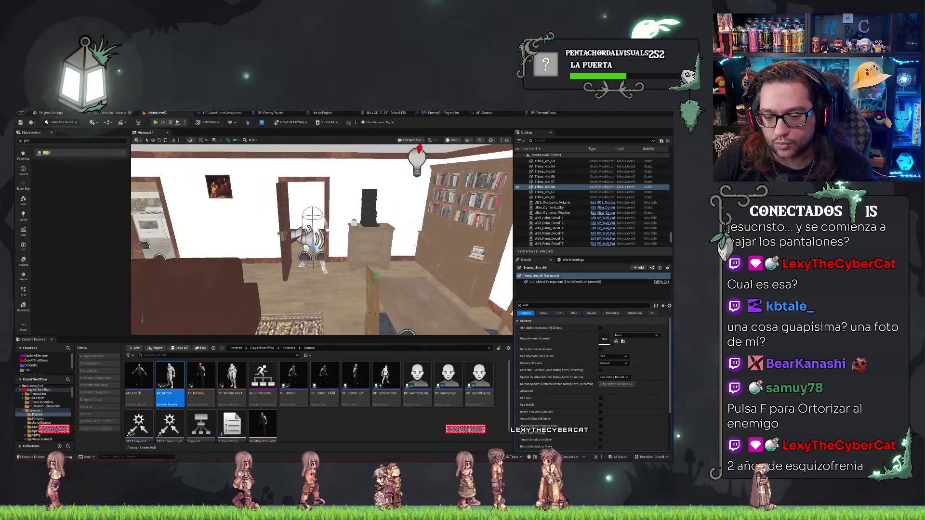
scroll(322, 239, up, 3)
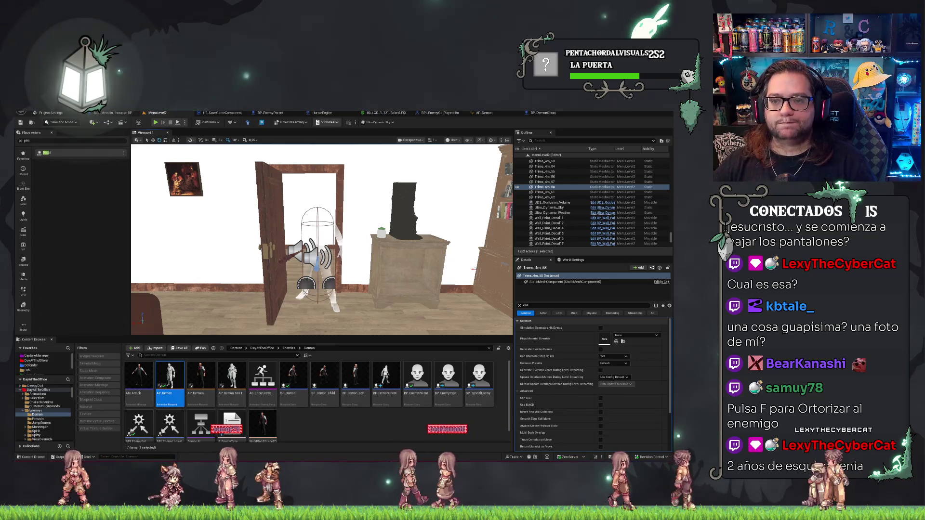
click(321, 113)
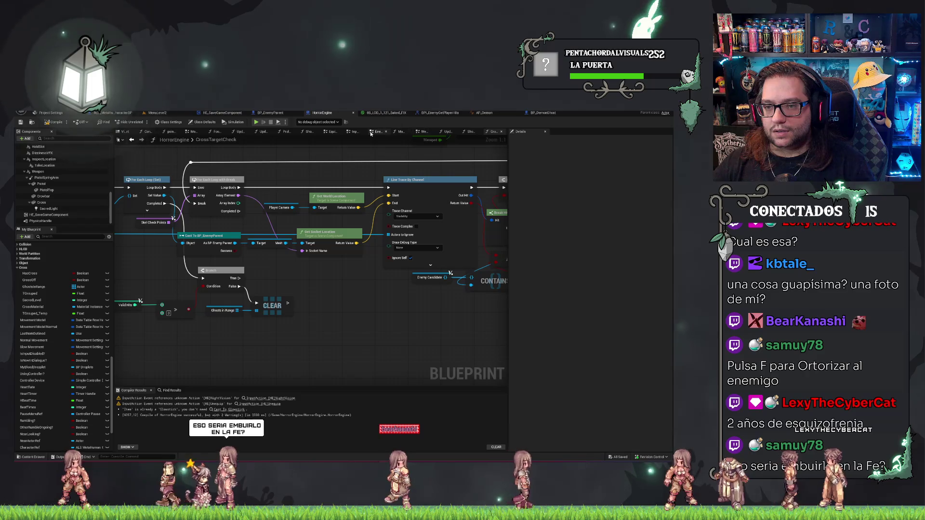
Step: Show the InputGraph and pan across its Pistol, Flashlight, Crowbar, Branch and Hold Input nodes
click(354, 133)
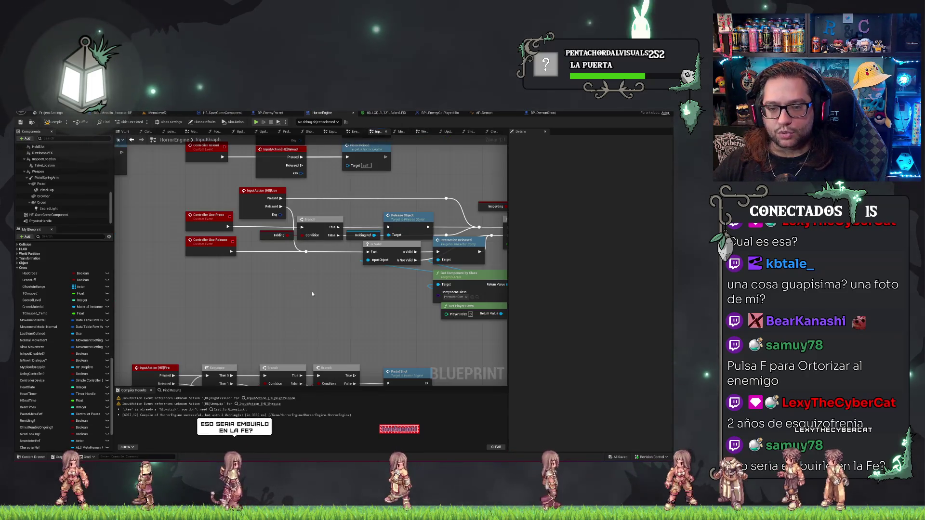
drag(312, 294, 361, 346)
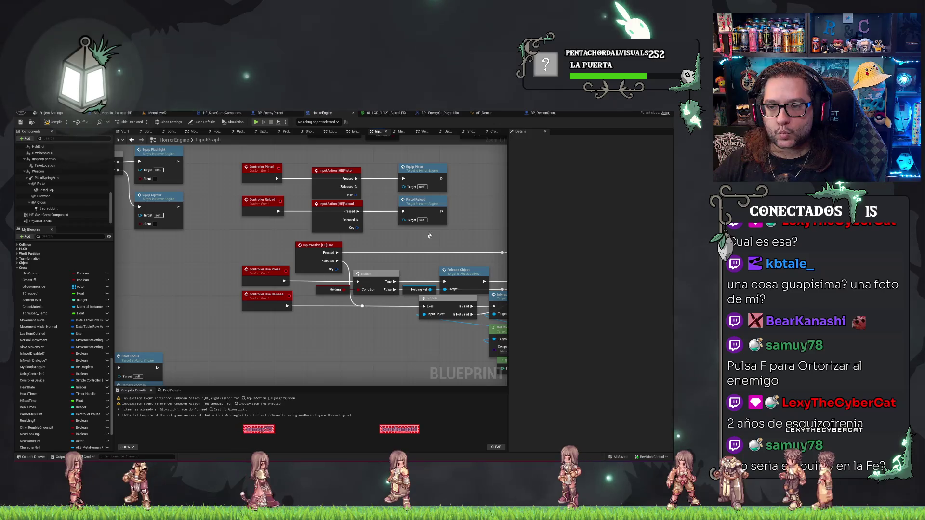
mouse_move(475, 223)
mouse_down()
mouse_move(347, 262)
mouse_move(353, 285)
mouse_move(313, 311)
mouse_move(427, 260)
mouse_move(376, 294)
mouse_move(345, 339)
mouse_up()
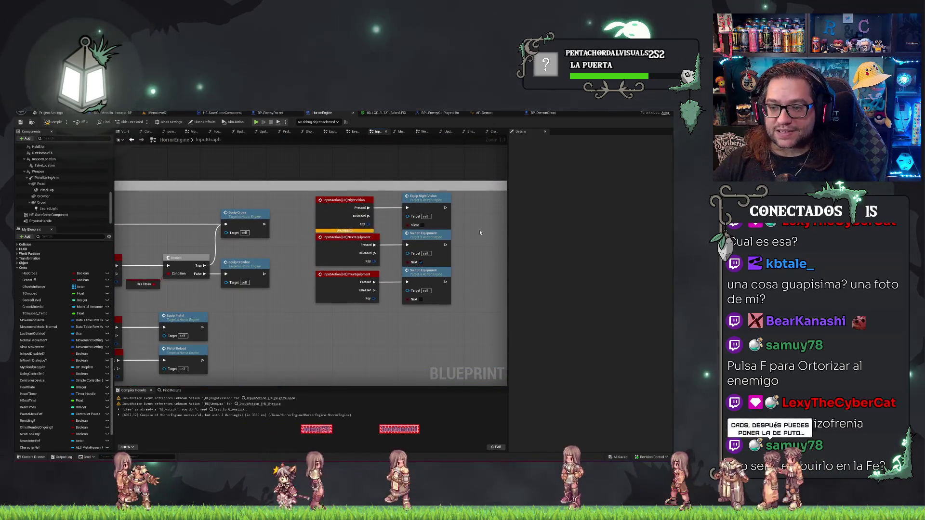
drag(480, 233, 471, 167)
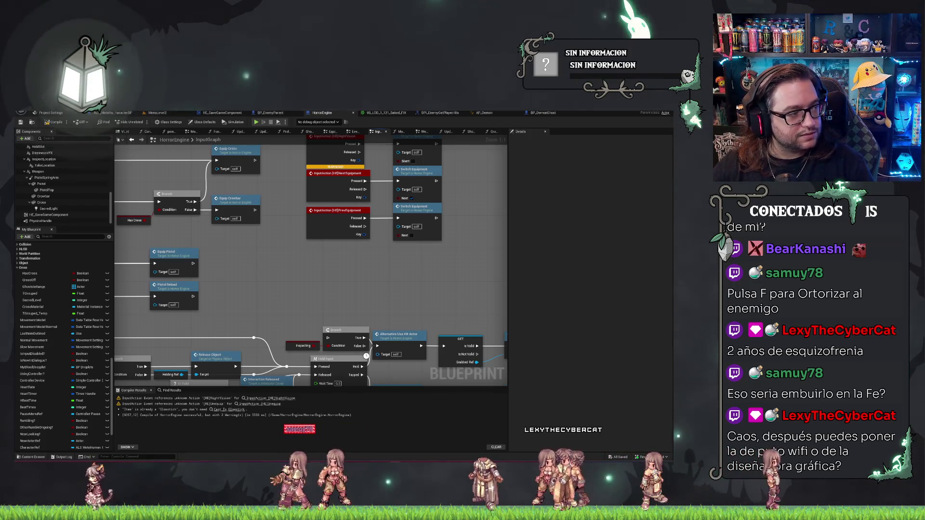
key(alt+Tab)
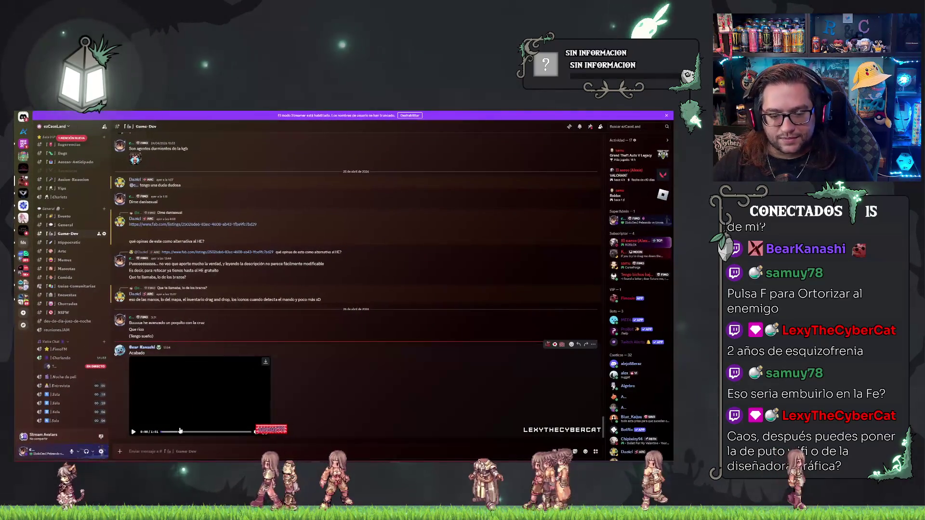
Step: Play the video posted in the Game-Dev chat full screen
click(133, 432)
click(268, 432)
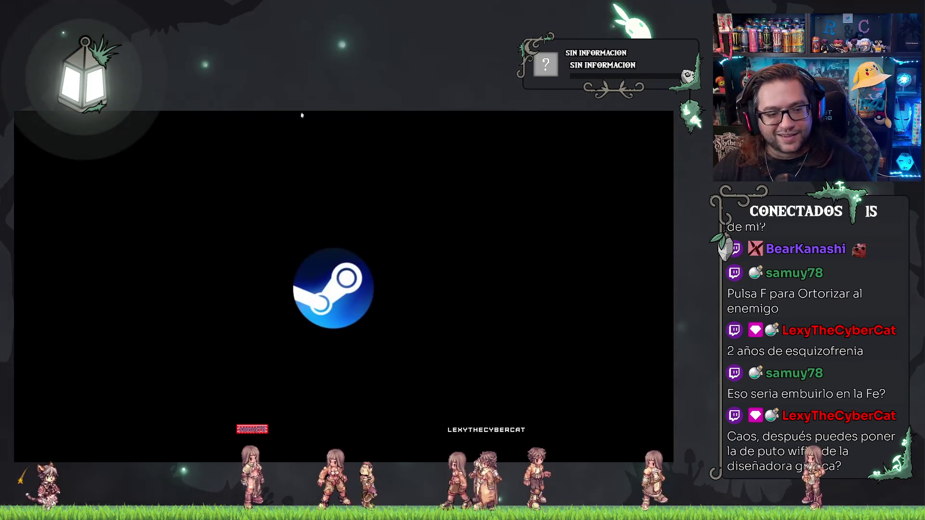
key(Escape)
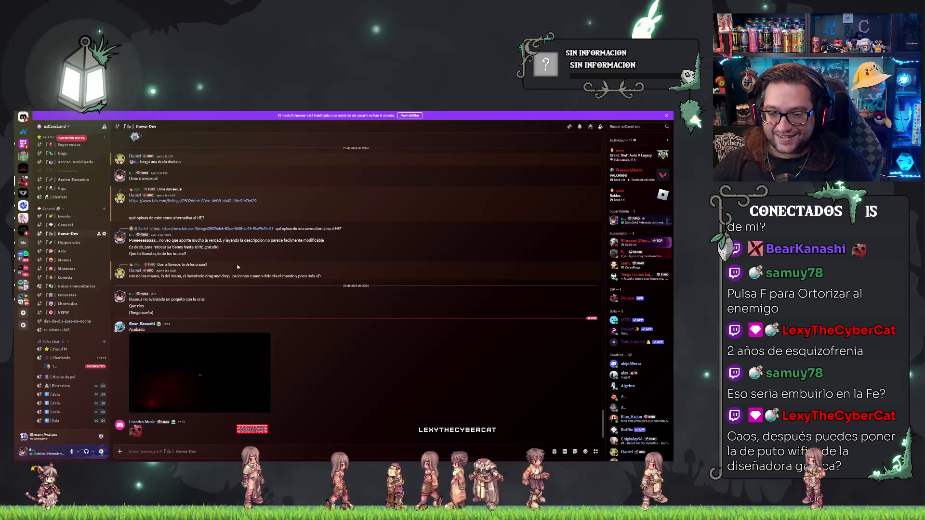
click(265, 408)
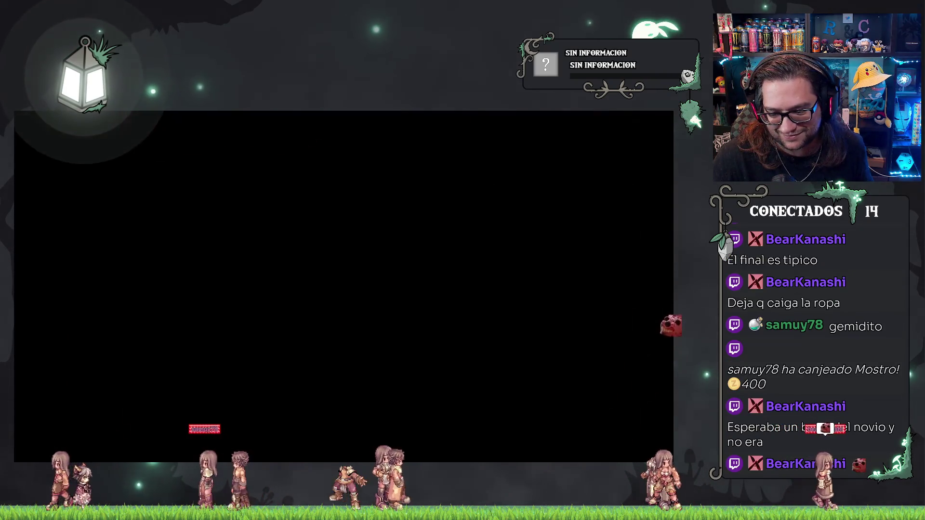
Step: Watch the gameplay video to its Yamimura title, ending on the Steam store page
mouse_move(412, 328)
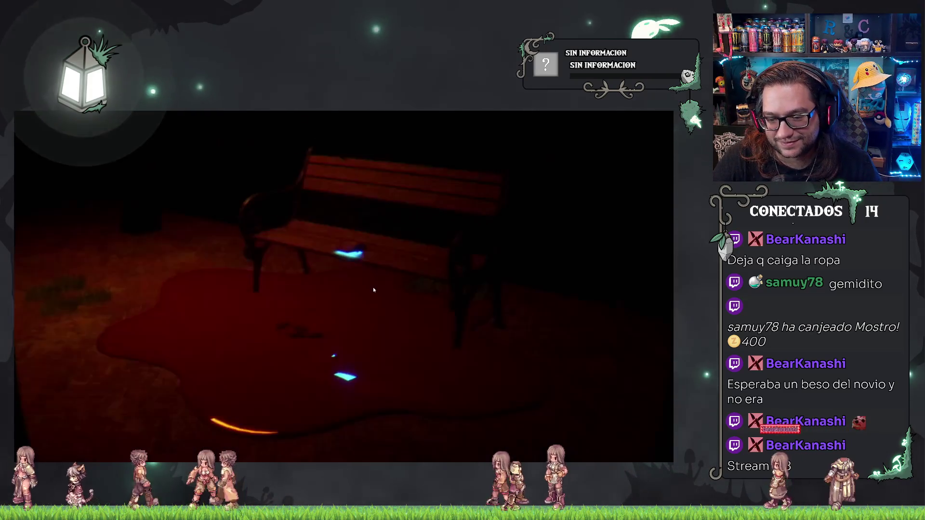
click(327, 278)
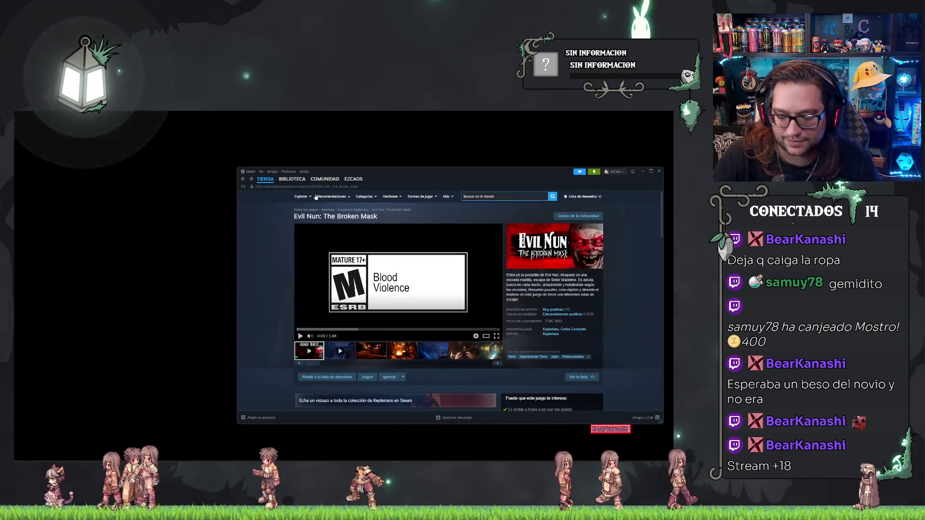
Step: Search the Steam store for 'yam mura' and open the Yami Mura page's third media item
text(yam mure)
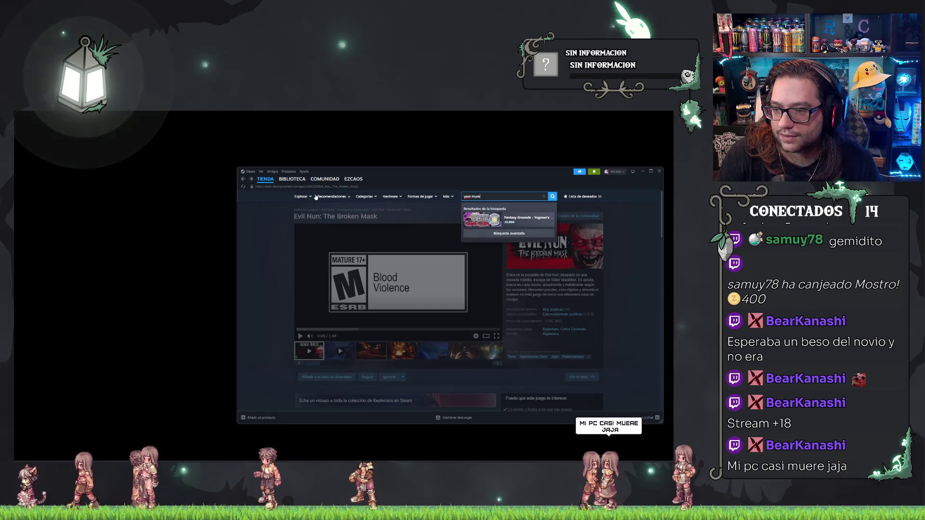
key(BackSpace)
text(a)
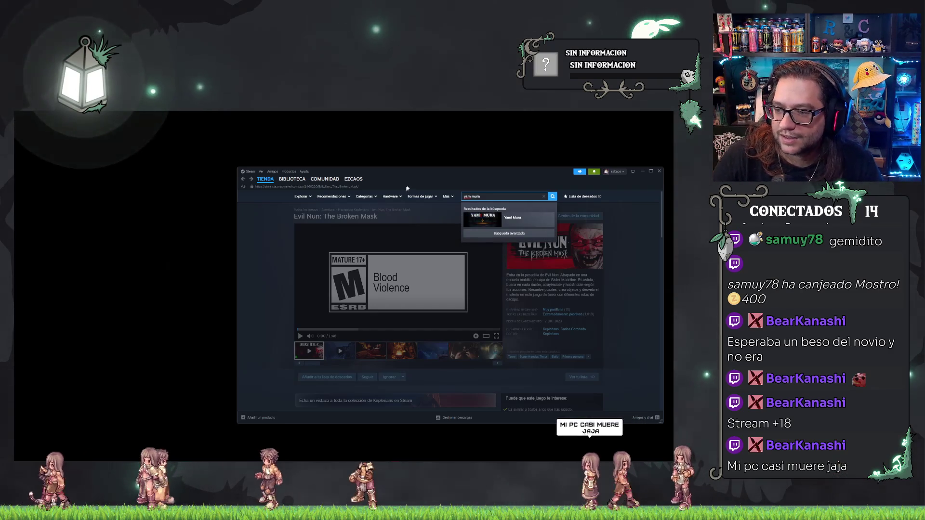
key(Return)
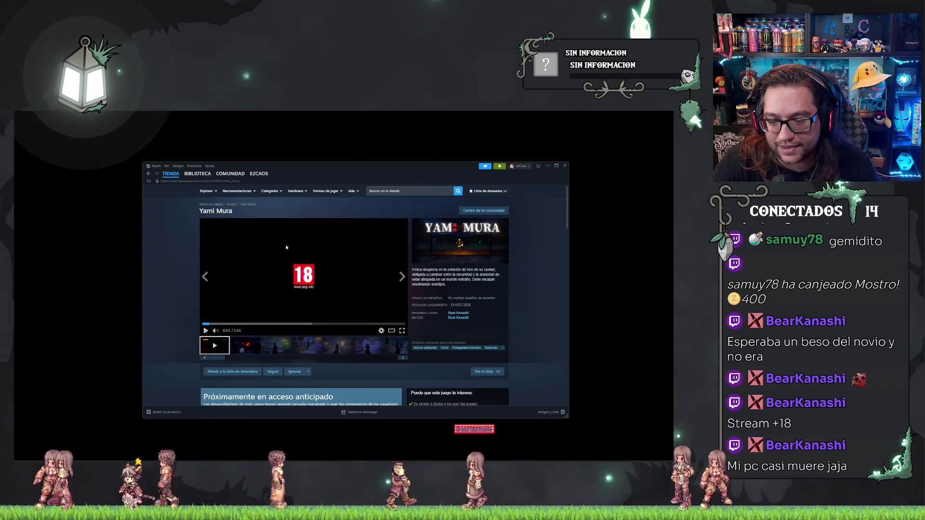
click(278, 347)
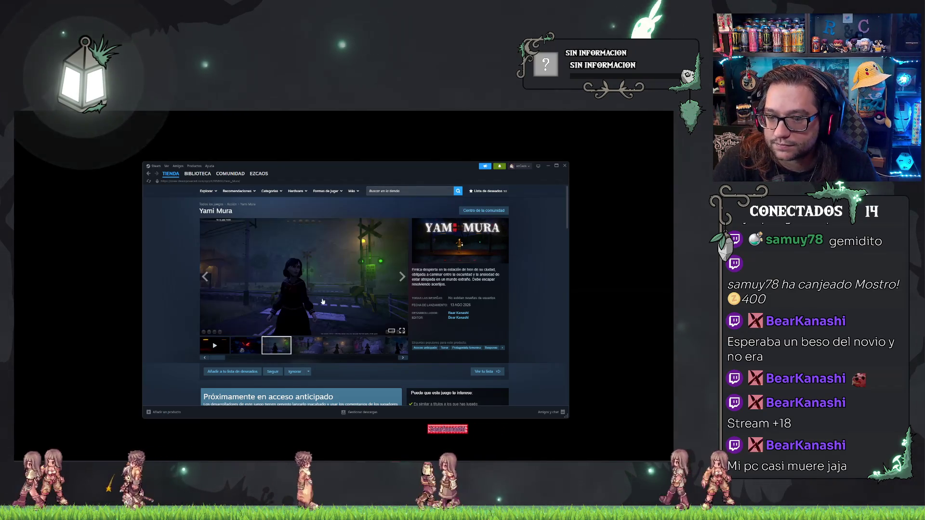
Step: Enlarge the first, second and street screenshots of Yami Mura one at a time
click(318, 285)
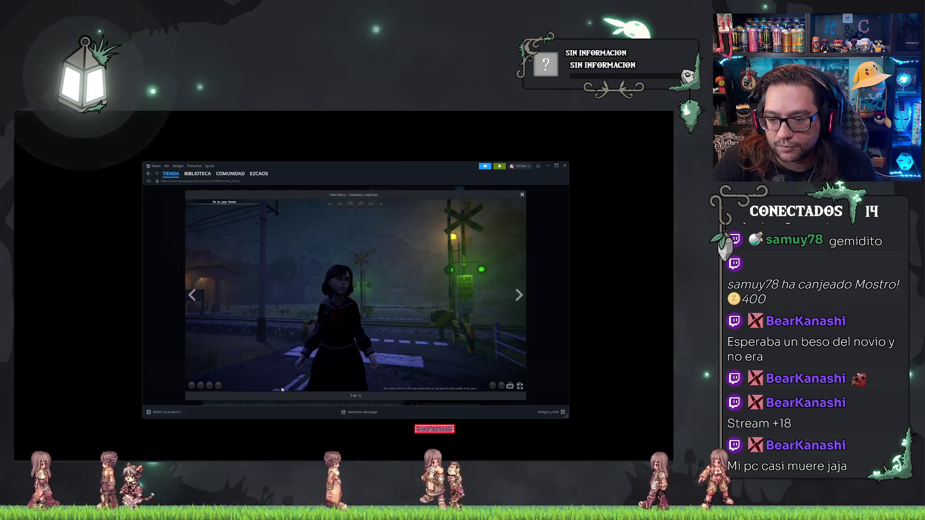
key(Escape)
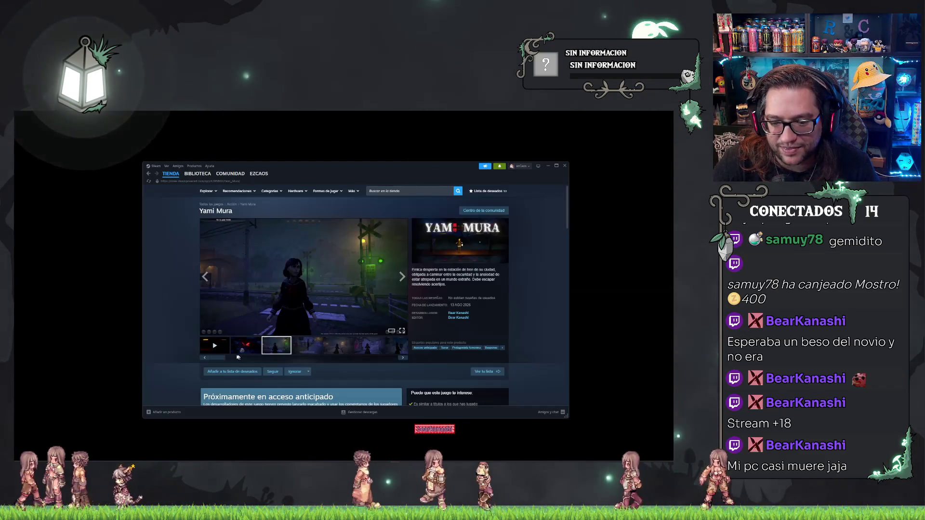
click(243, 346)
click(281, 261)
key(Escape)
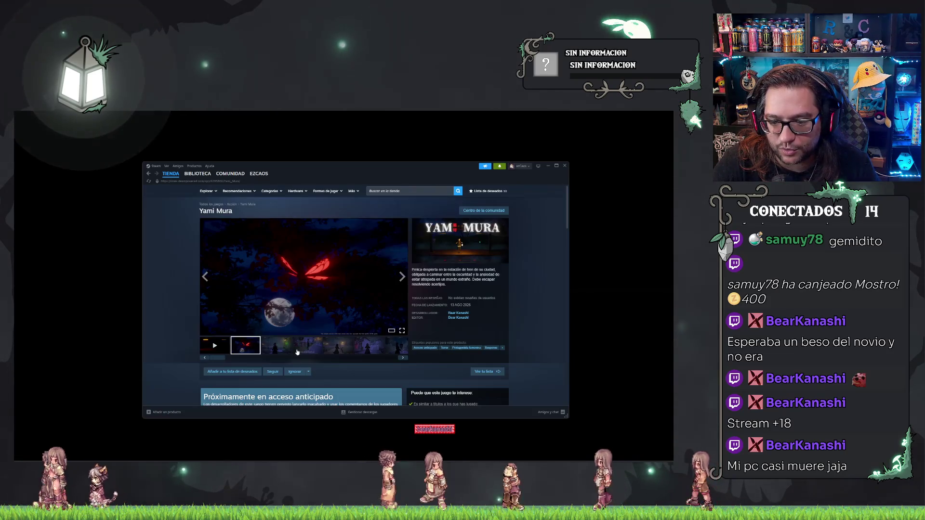
click(297, 352)
click(334, 279)
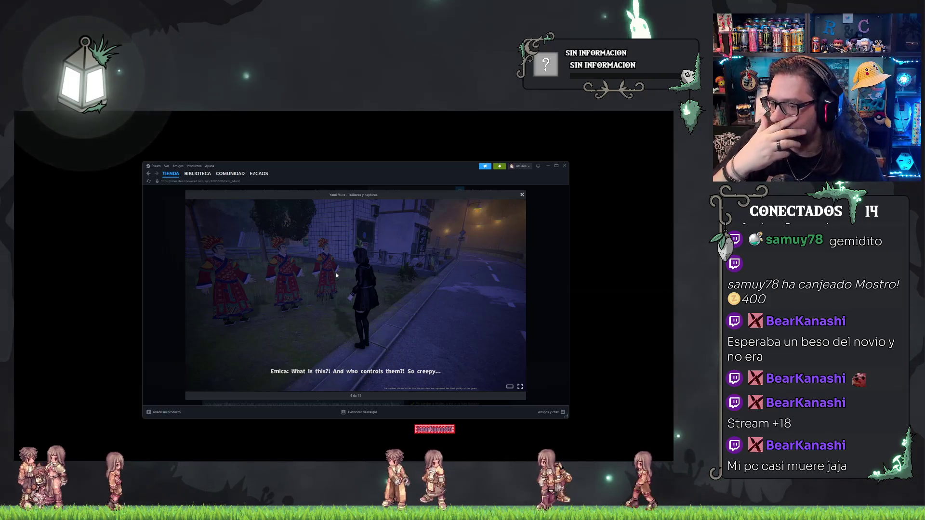
key(Escape)
Step: Step through the Yami Mura screenshots up to 7 of 11, then return to the store page
click(331, 271)
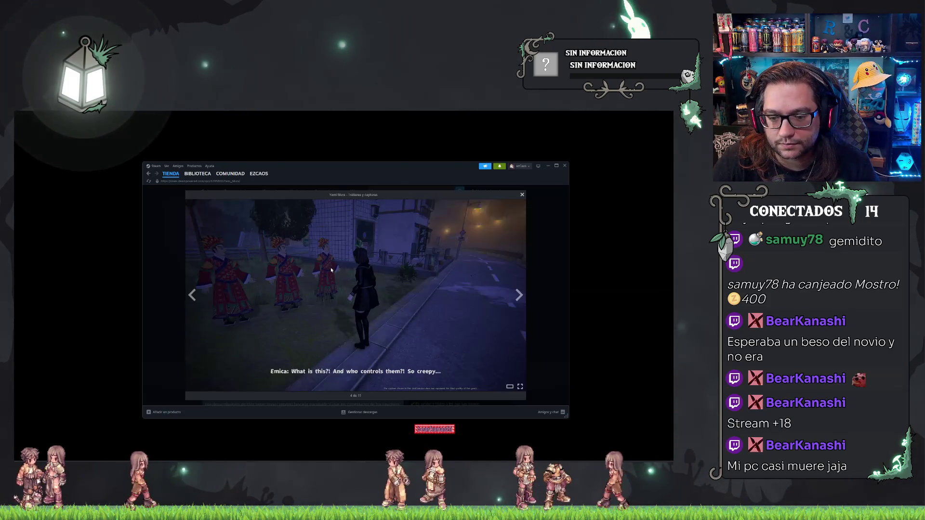
click(519, 295)
click(519, 295)
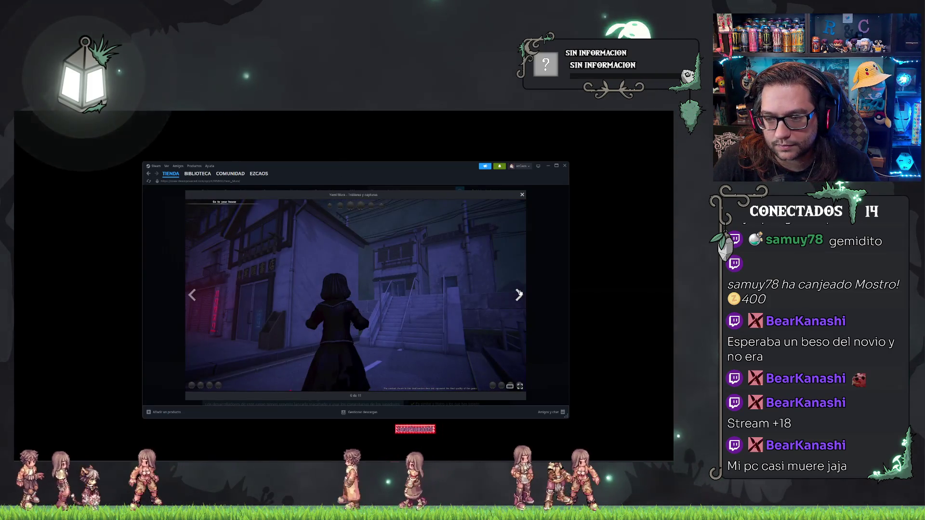
click(519, 294)
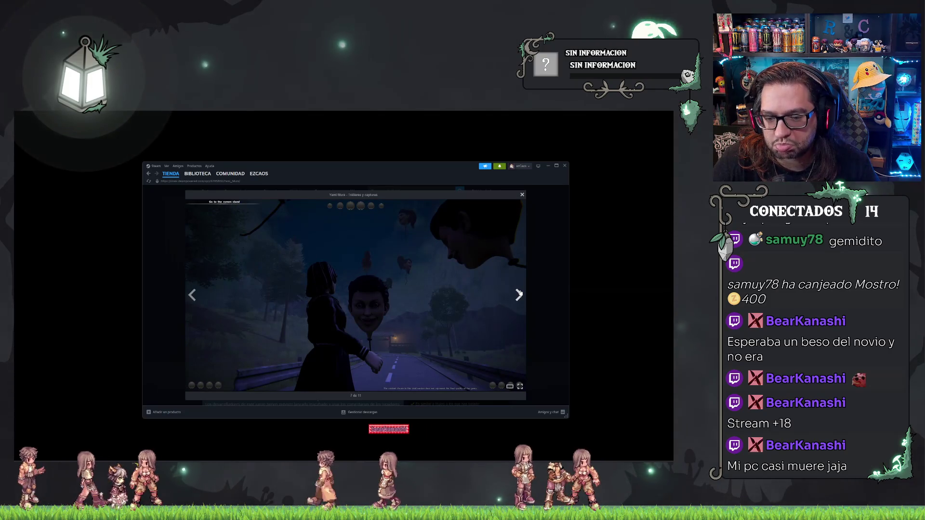
click(519, 295)
click(519, 295)
click(551, 274)
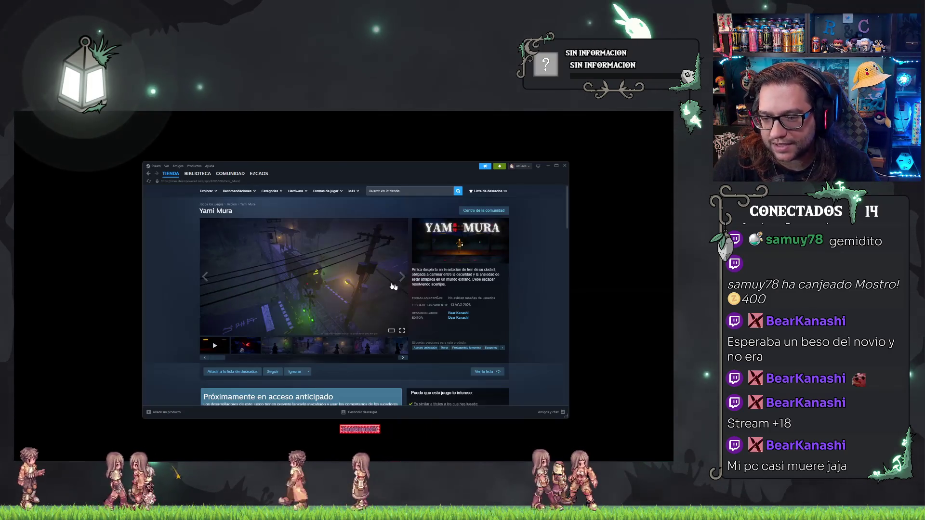
scroll(366, 266, down, 5)
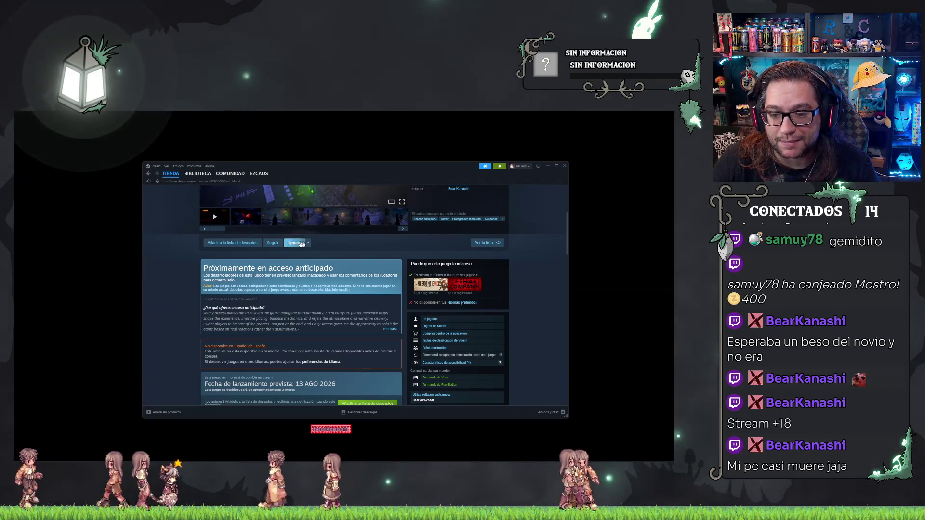
scroll(337, 285, down, 3)
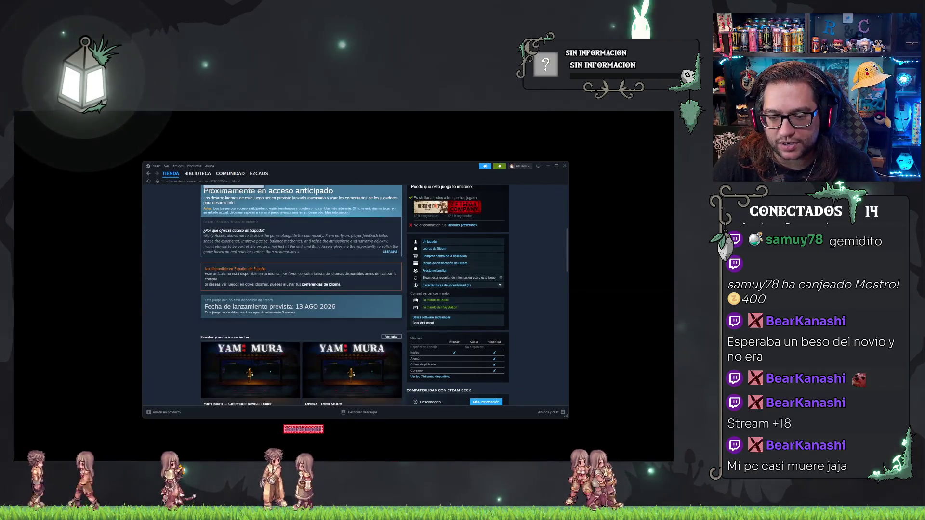
scroll(289, 277, up, 4)
scroll(303, 268, down, 2)
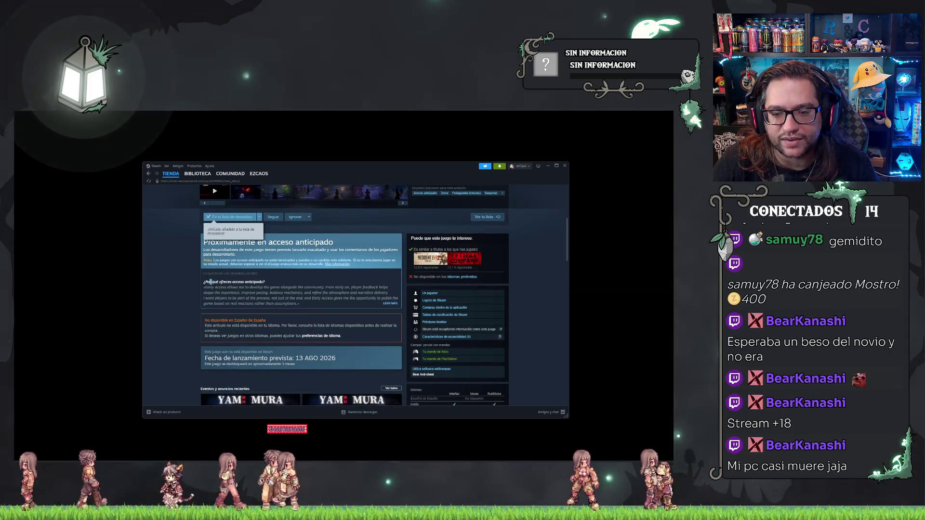
click(374, 274)
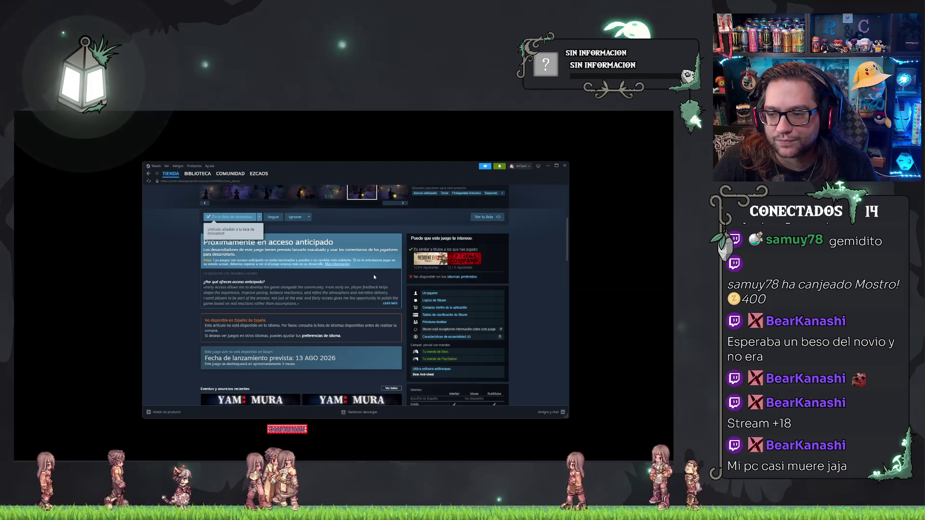
scroll(381, 279, up, 3)
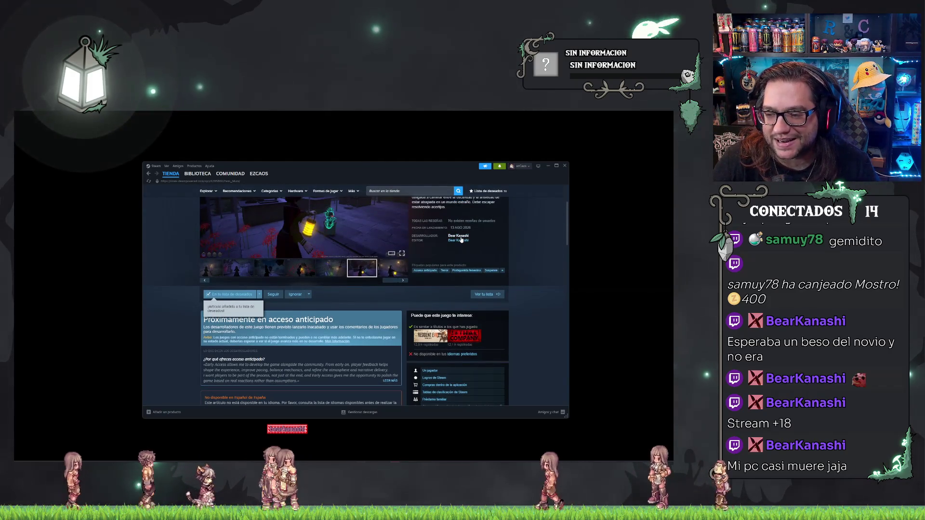
scroll(461, 239, down, 2)
scroll(461, 239, up, 4)
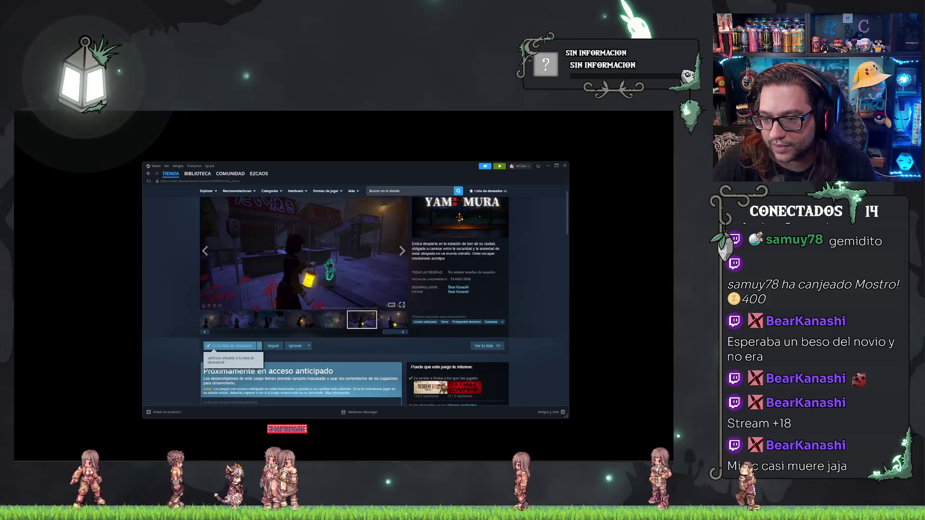
scroll(254, 256, down, 1)
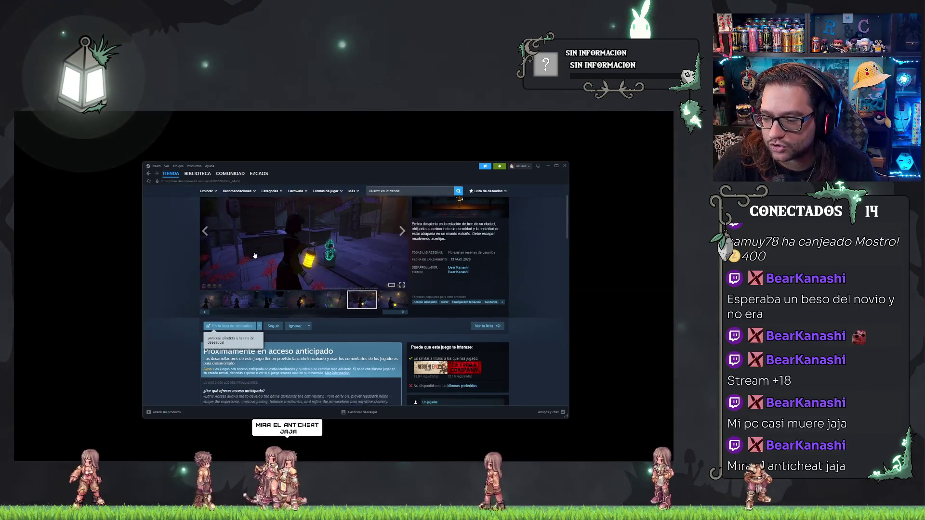
scroll(255, 256, down, 3)
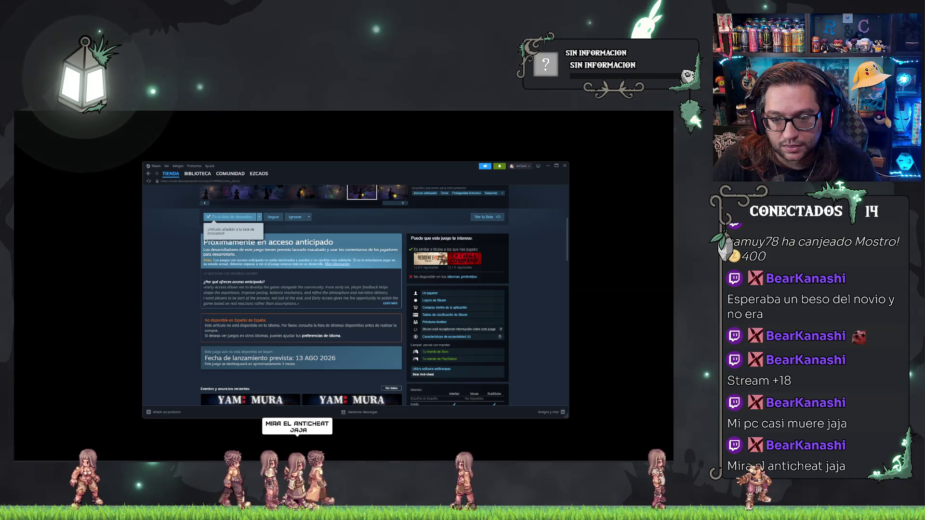
scroll(255, 287, up, 3)
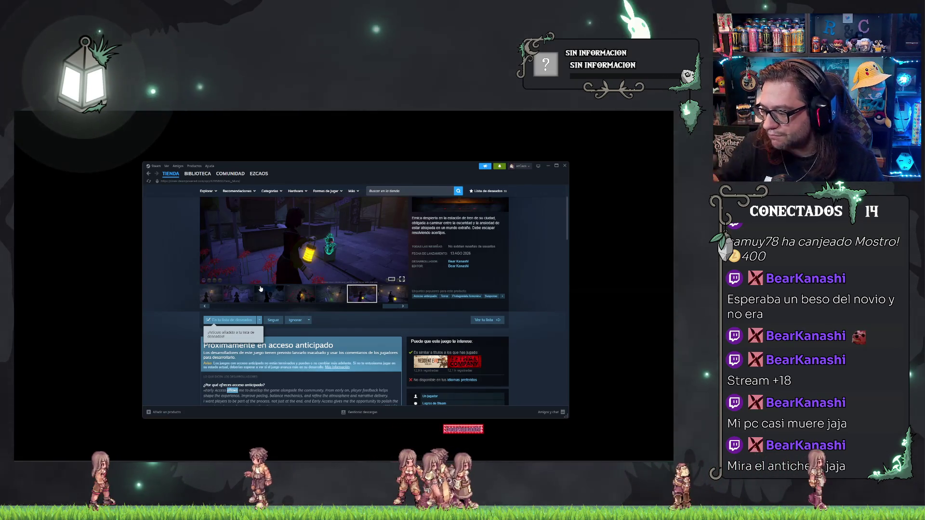
scroll(298, 268, down, 2)
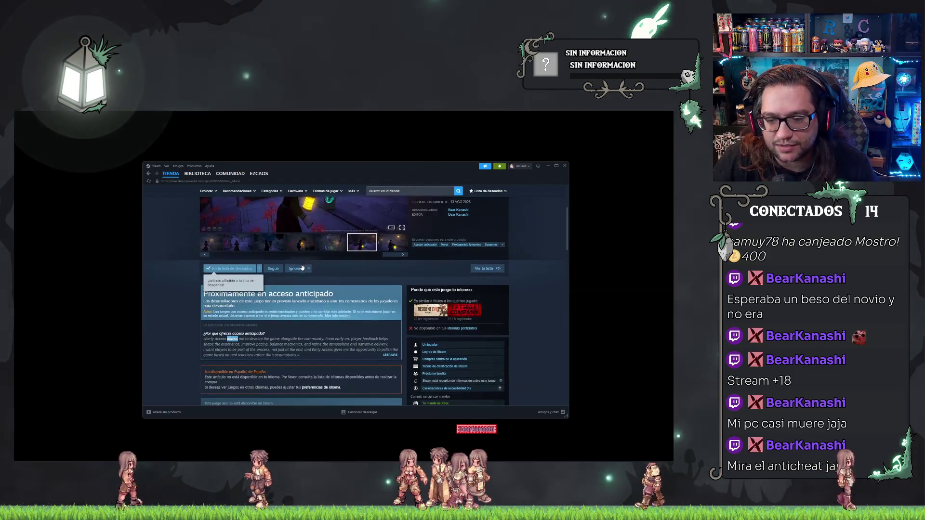
scroll(396, 282, down, 12)
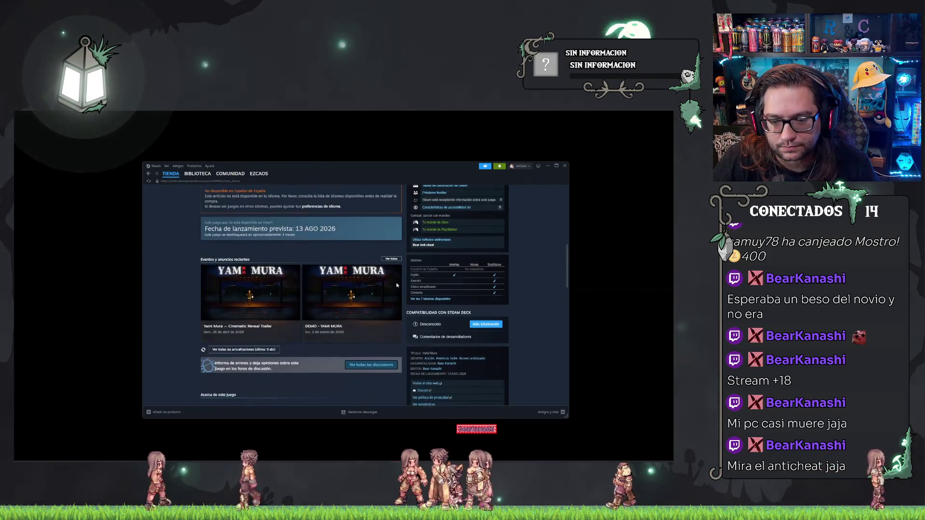
scroll(396, 285, down, 4)
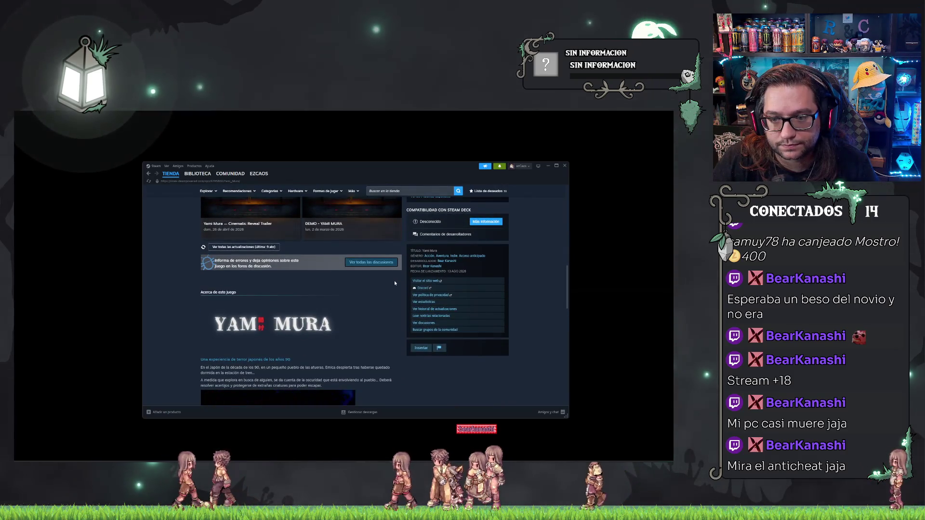
scroll(394, 283, down, 5)
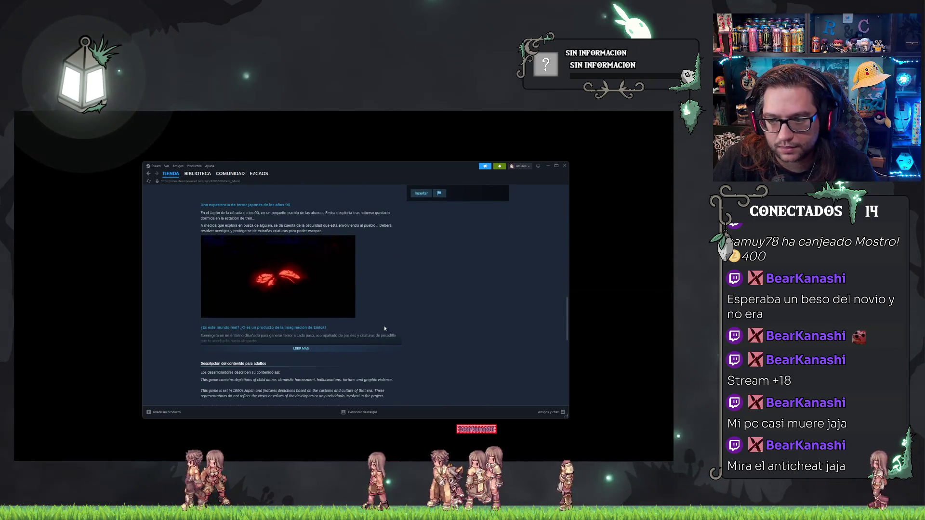
scroll(384, 327, up, 10)
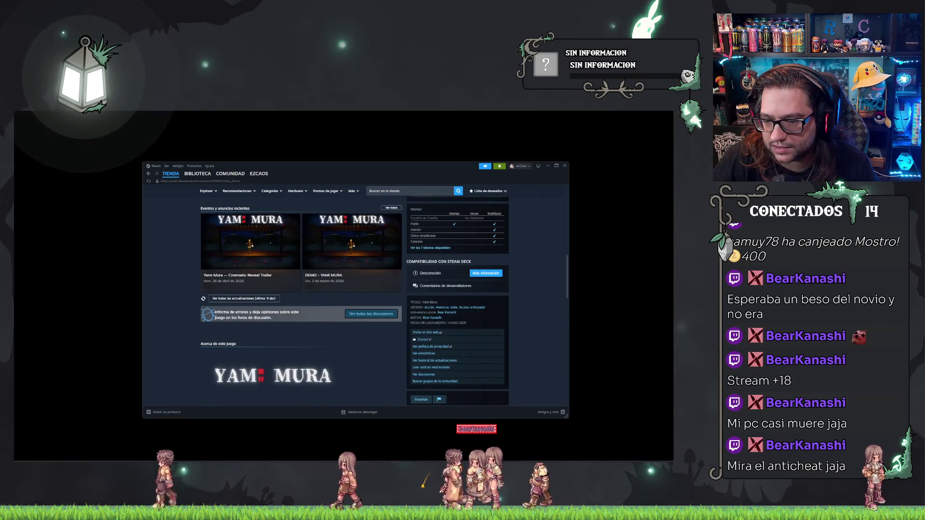
scroll(536, 297, up, 3)
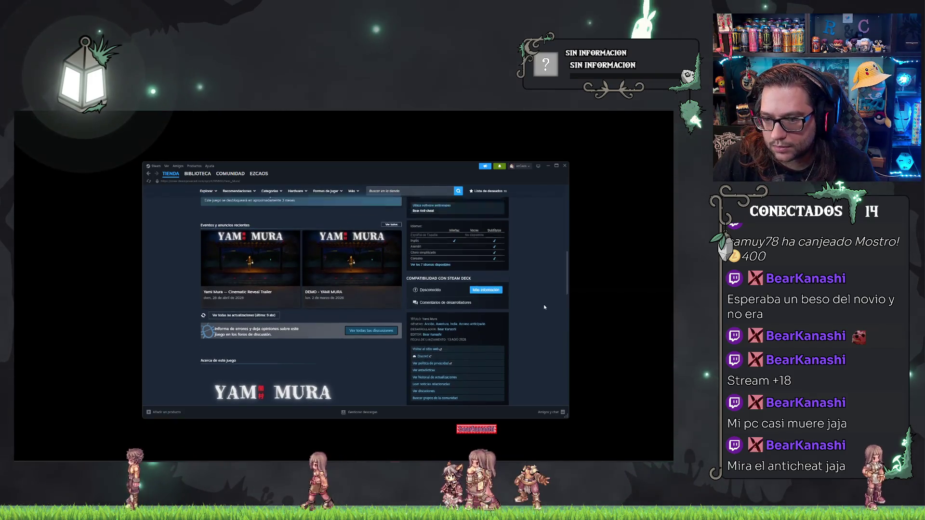
scroll(545, 307, up, 3)
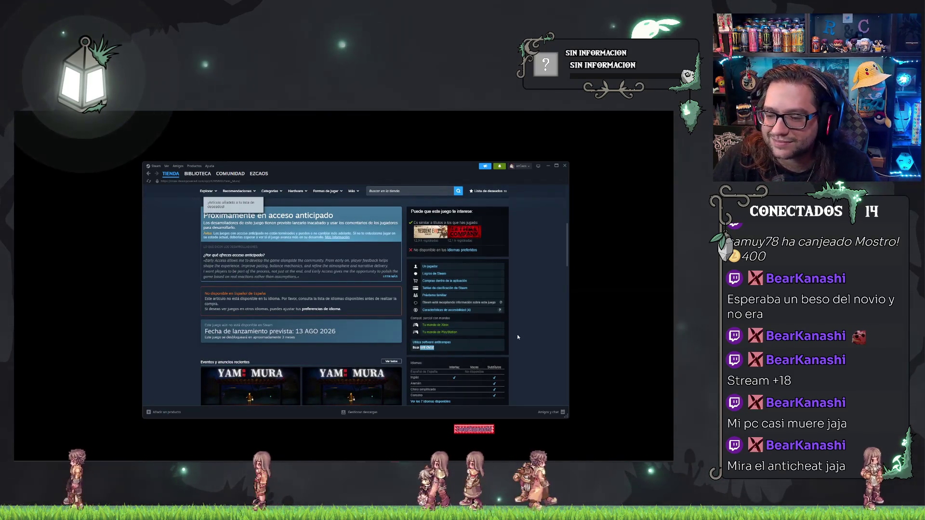
scroll(503, 334, up, 3)
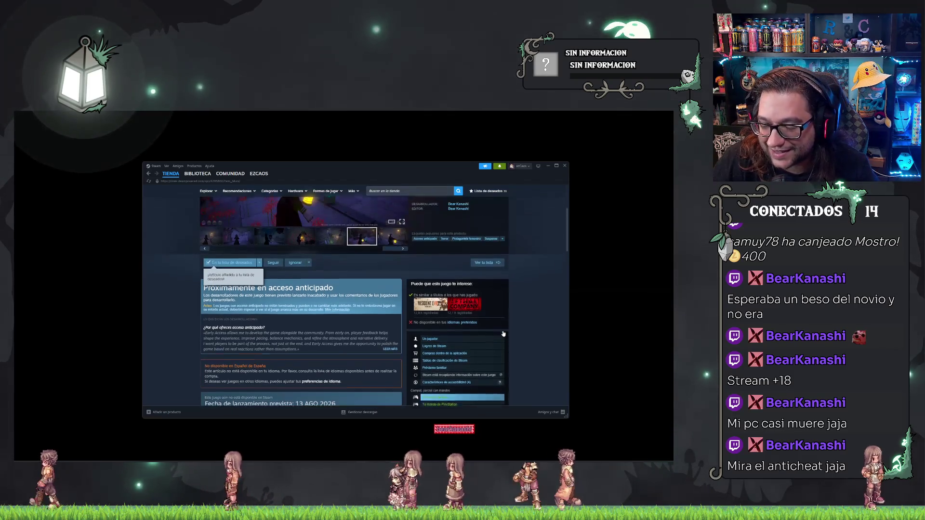
scroll(307, 304, down, 2)
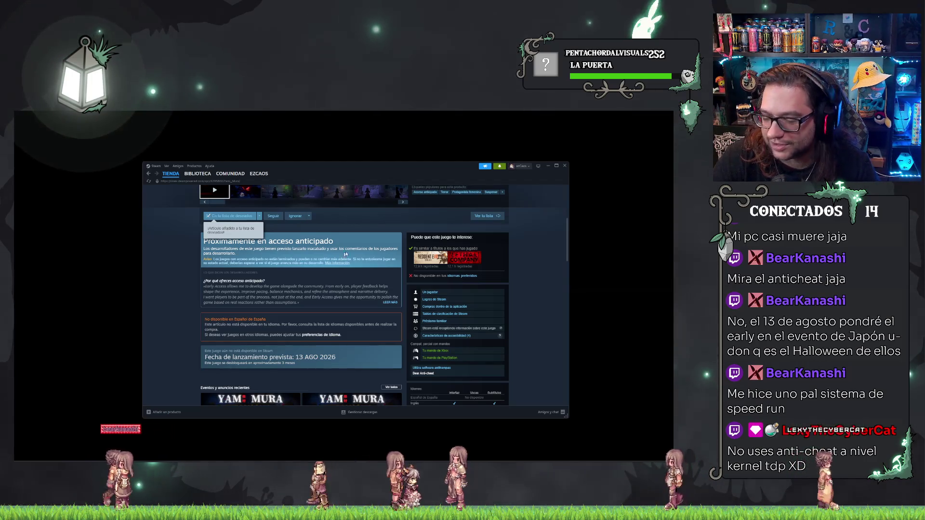
scroll(296, 296, up, 5)
scroll(295, 296, down, 1)
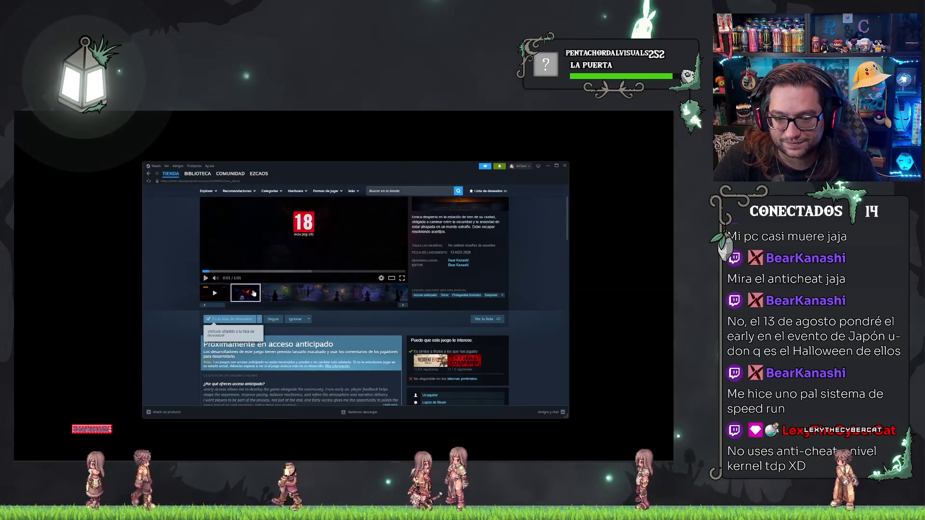
Step: Browse all 11 Yami Mura screenshots in the enlarged gallery, then play the trailer full screen
click(245, 293)
click(281, 297)
click(348, 268)
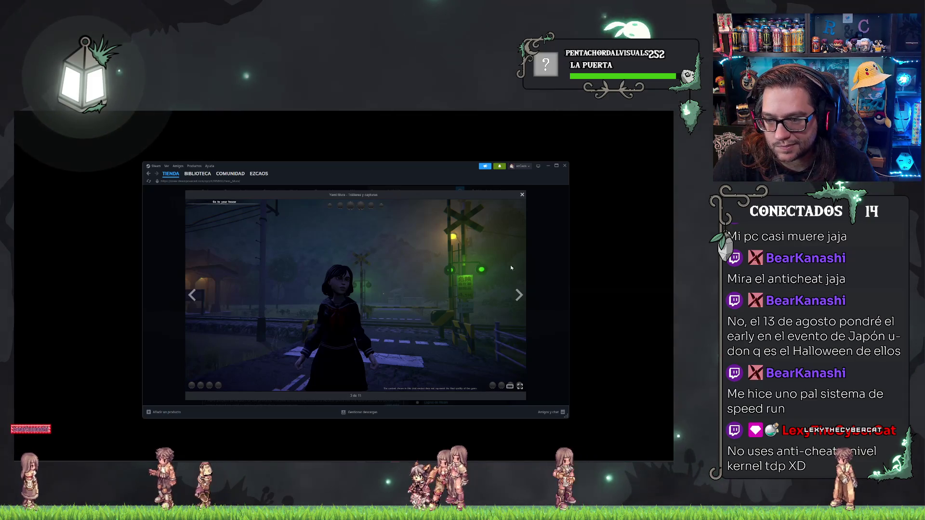
click(520, 296)
click(520, 295)
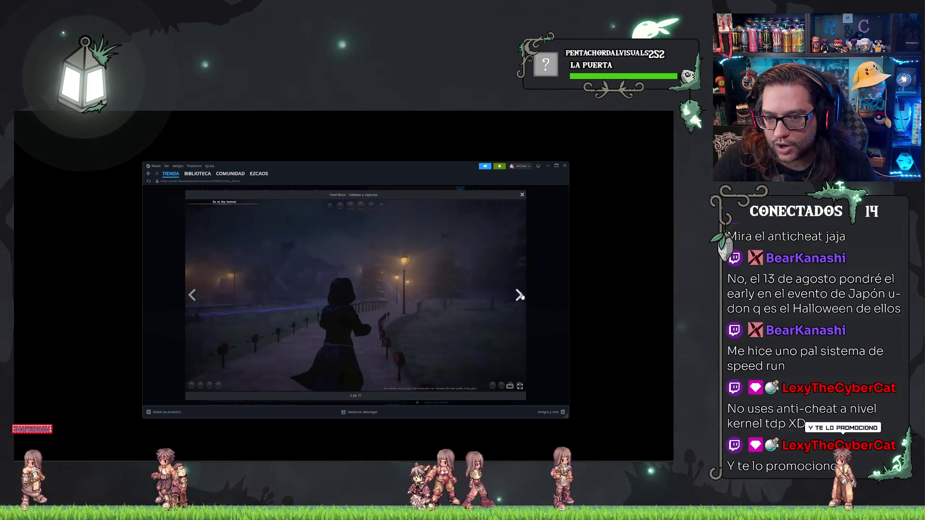
click(520, 296)
click(520, 296)
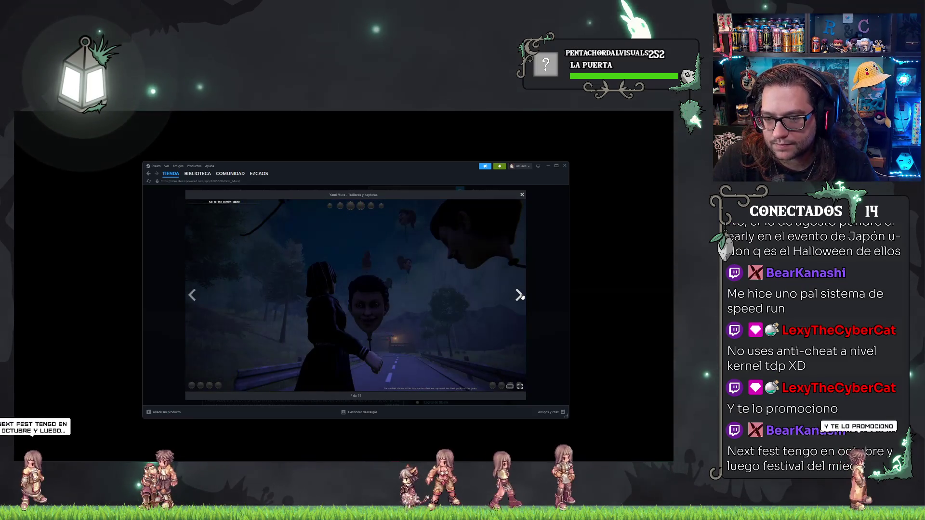
click(520, 296)
click(519, 296)
click(520, 296)
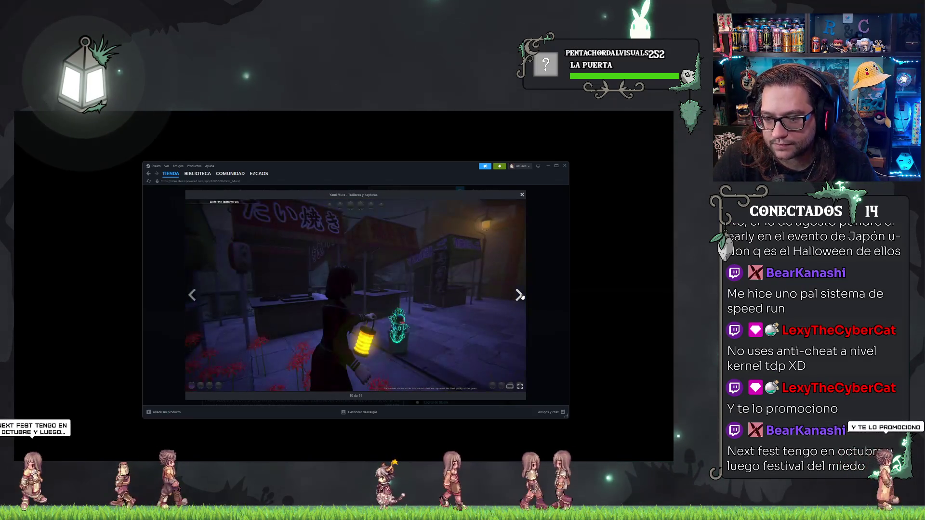
click(520, 296)
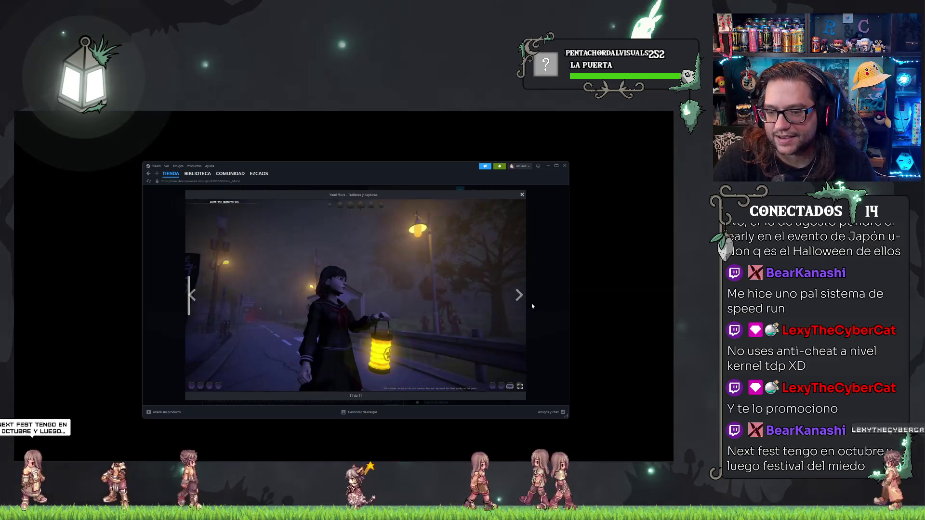
click(541, 291)
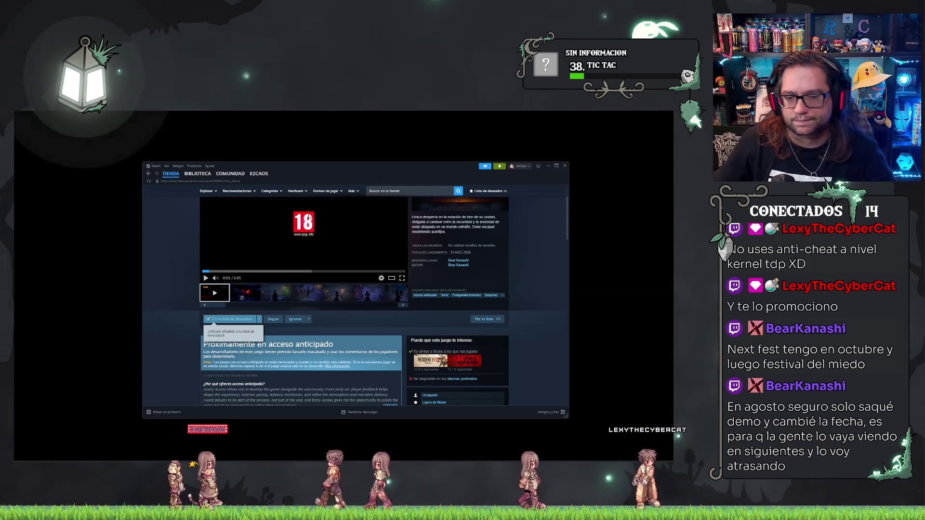
click(401, 278)
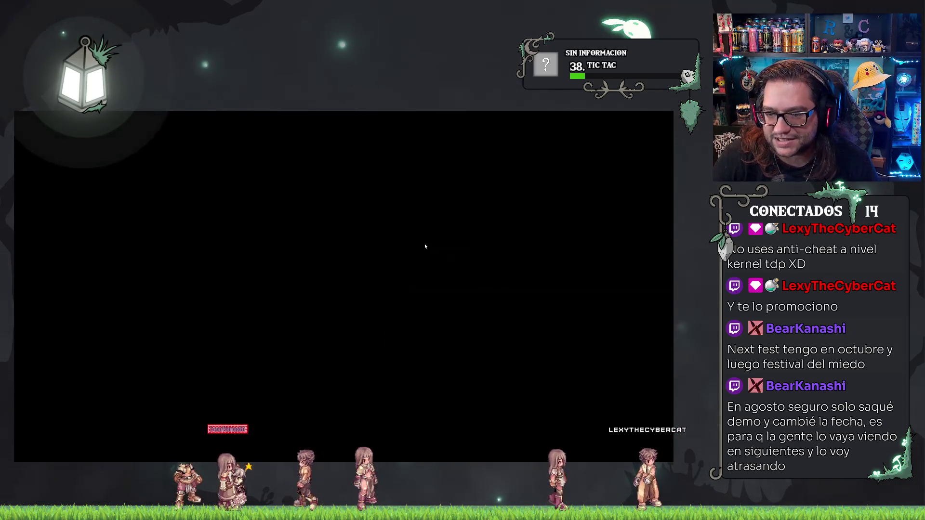
Step: Leave full screen, add a reaction to the trailer message, and return to Unreal Engine
key(Escape)
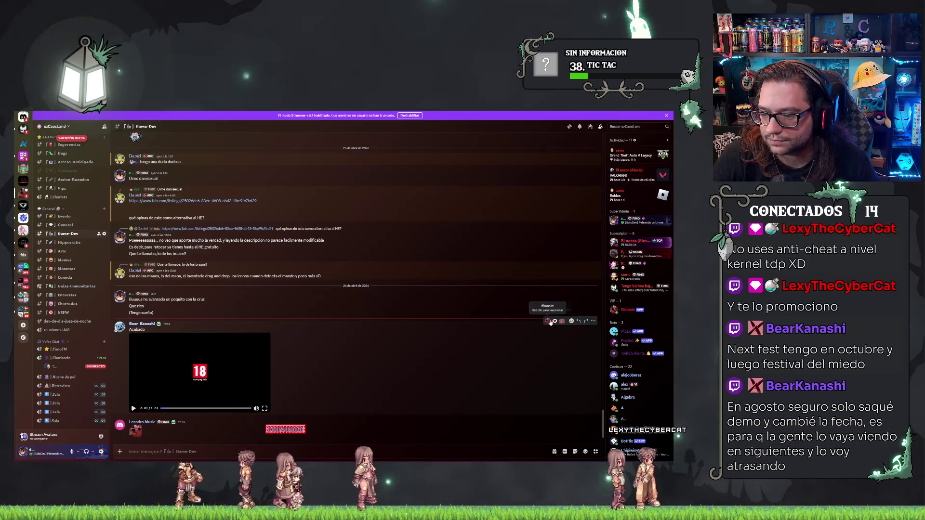
click(548, 320)
key(alt+Tab)
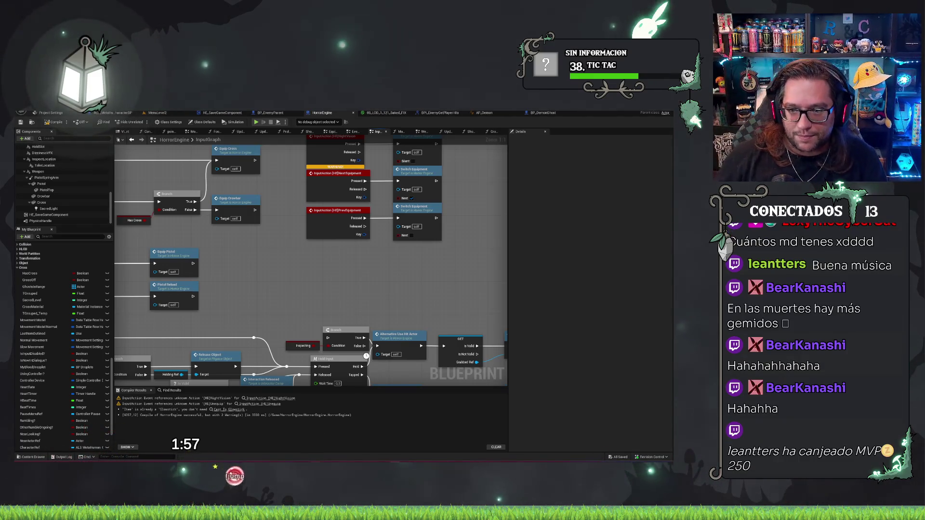
Step: Pan the InputGraph to the InputAction [HE]Fire node and select it
drag(326, 290, 268, 332)
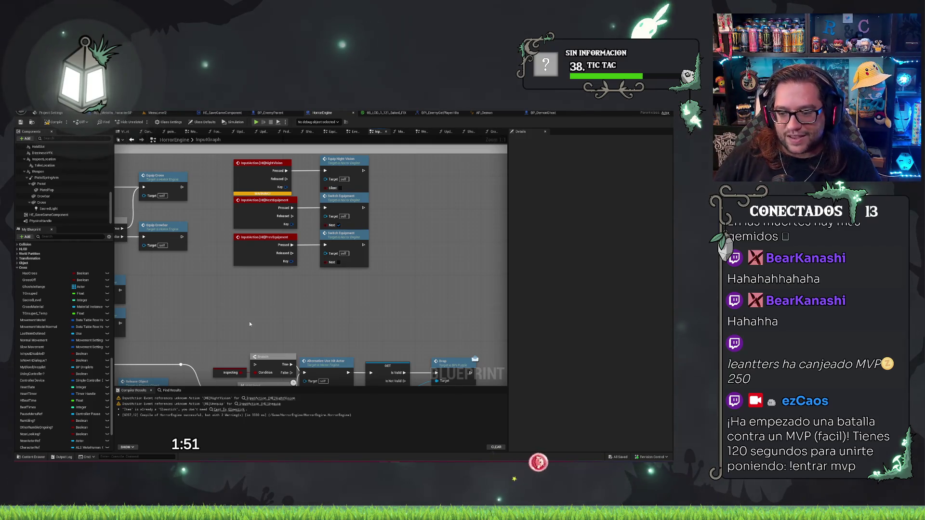
drag(284, 297, 362, 254)
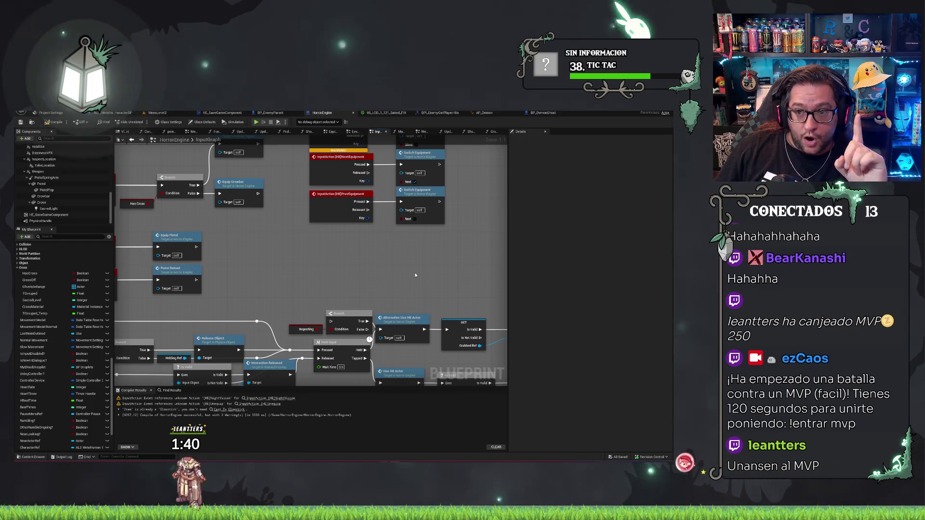
mouse_move(386, 253)
mouse_down()
mouse_move(424, 256)
mouse_move(379, 306)
mouse_move(260, 339)
mouse_up()
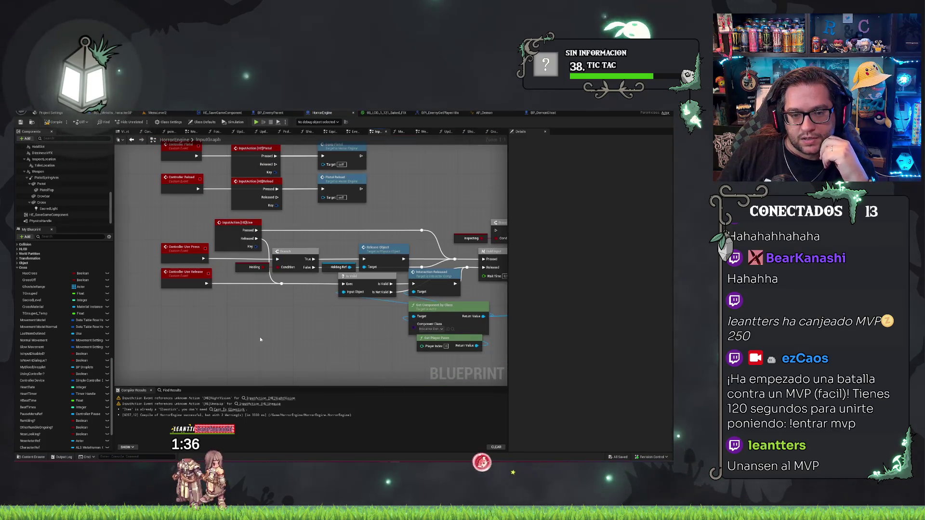
scroll(266, 338, down, 3)
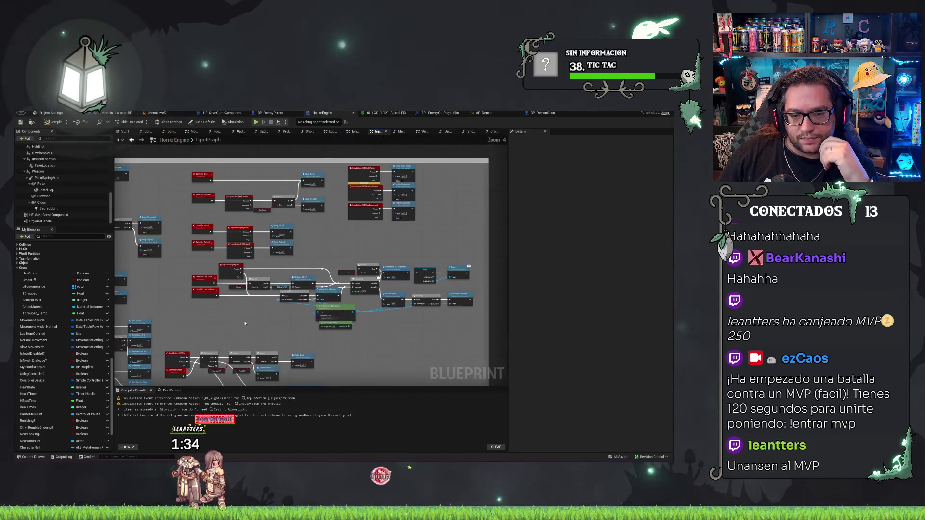
scroll(322, 246, up, 3)
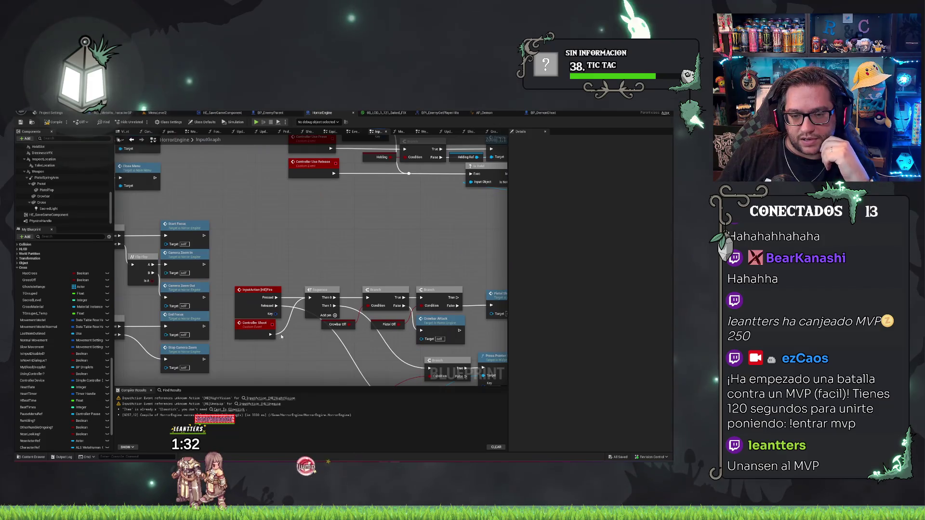
drag(281, 336, 253, 289)
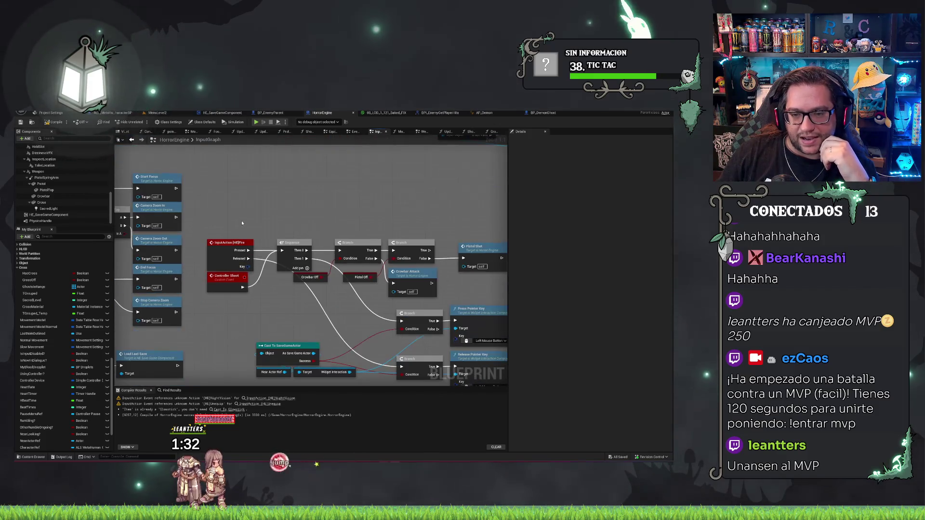
click(230, 243)
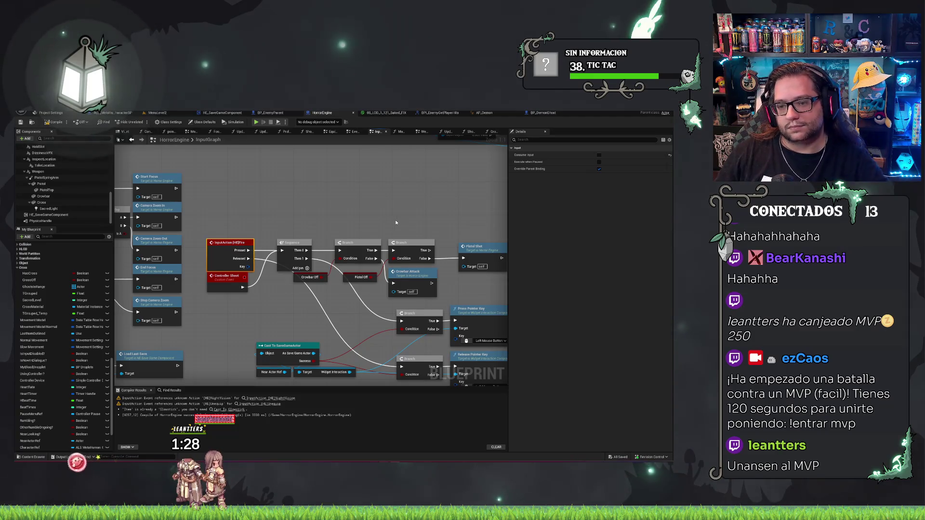
Step: Add a Cross Off getter and a duplicated Branch placed after Pistol Shot
drag(396, 223, 281, 225)
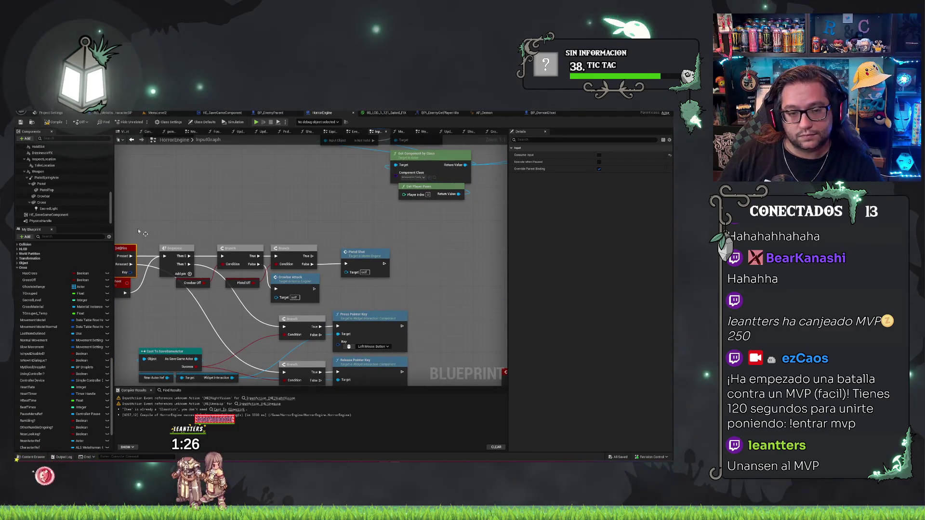
drag(48, 283, 346, 285)
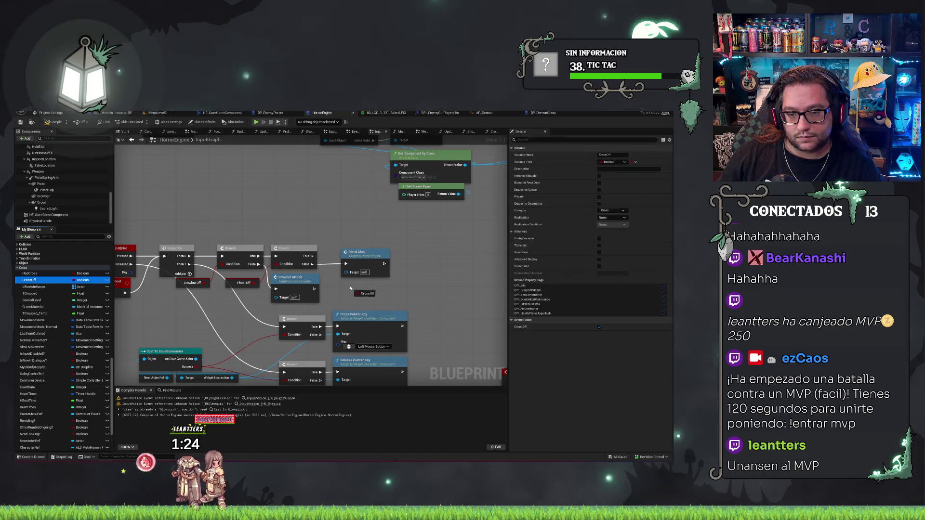
key(ctrl+c)
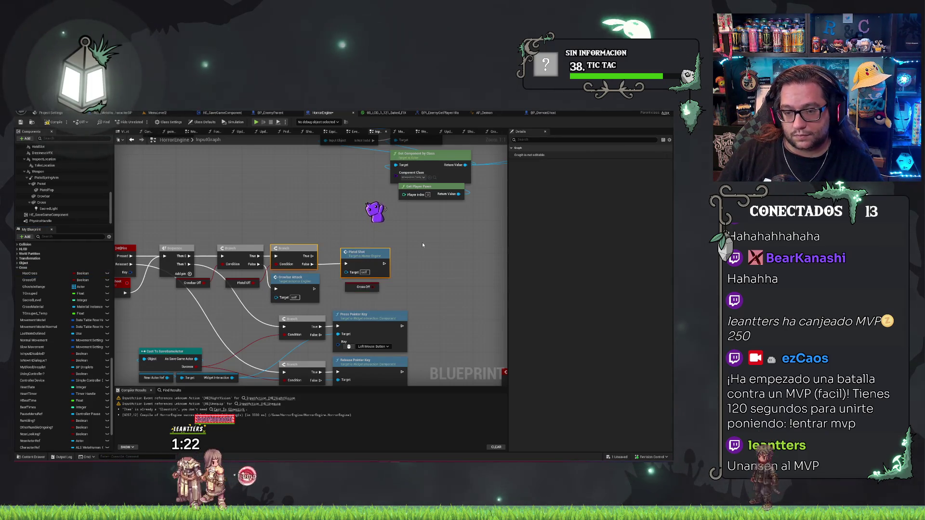
key(ctrl+v)
key(Delete)
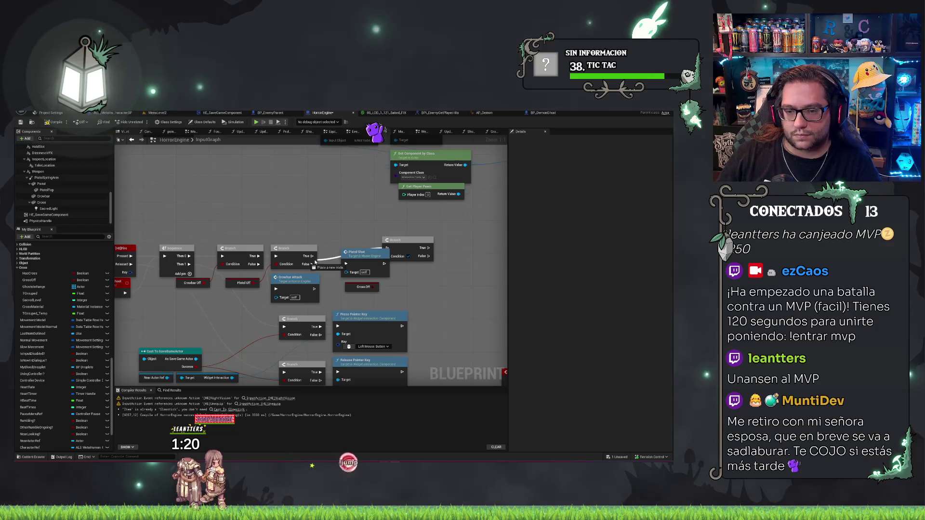
drag(418, 244, 428, 245)
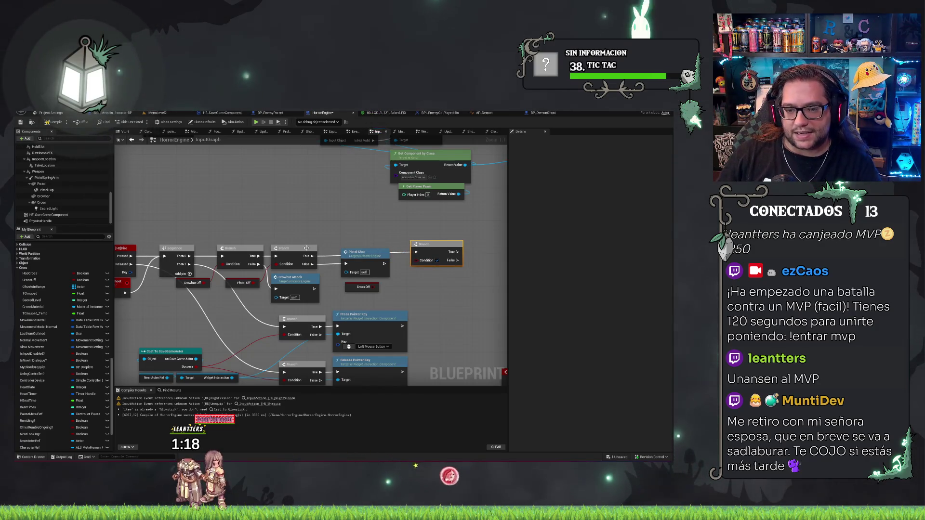
drag(446, 247, 442, 251)
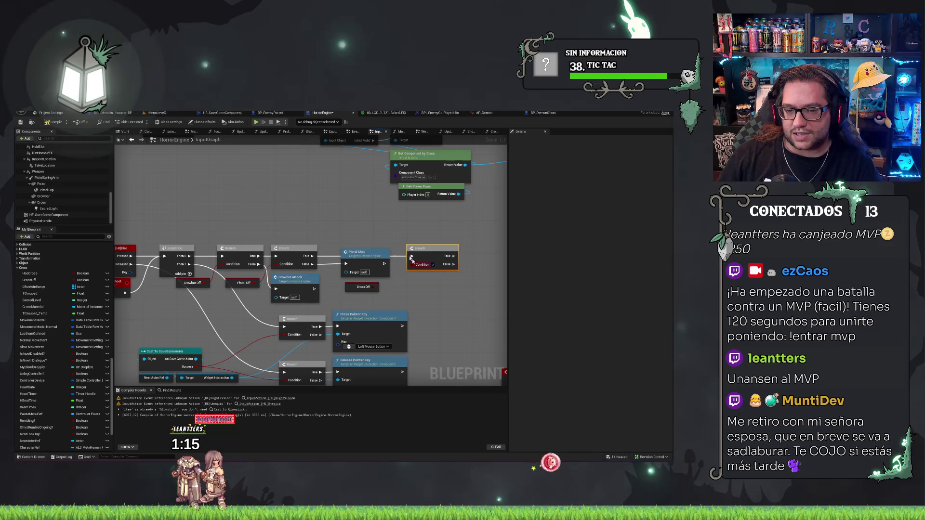
click(472, 302)
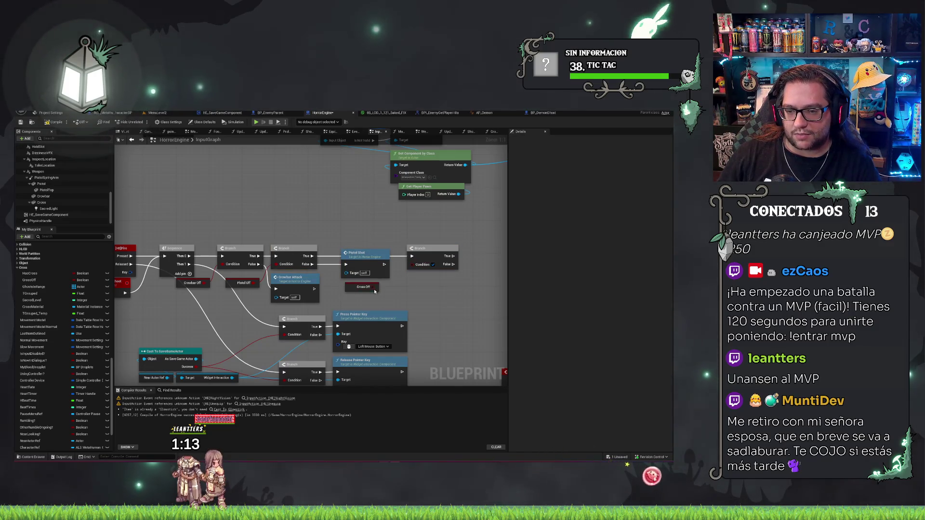
Step: Try a connection from the new Branch's False output, then open the Pistol Shot logic in WeaponGraph
drag(392, 298, 344, 299)
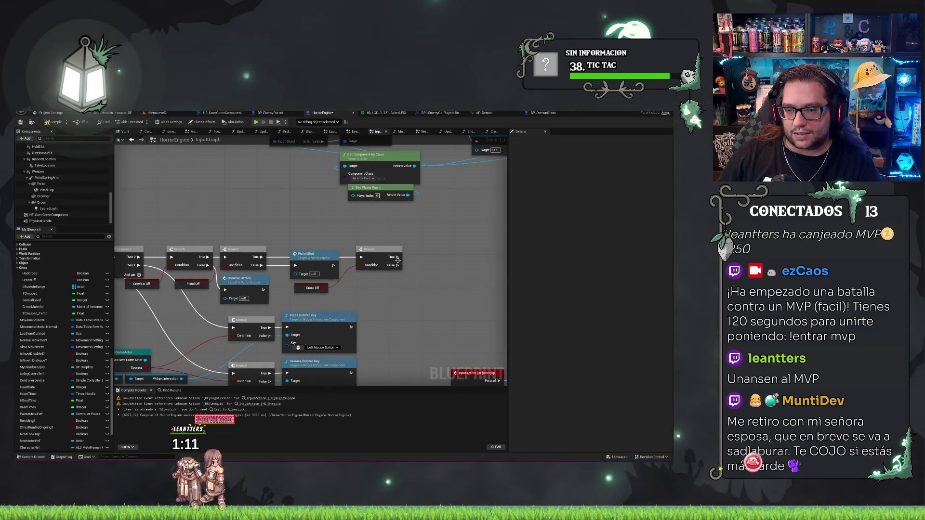
drag(397, 266, 417, 268)
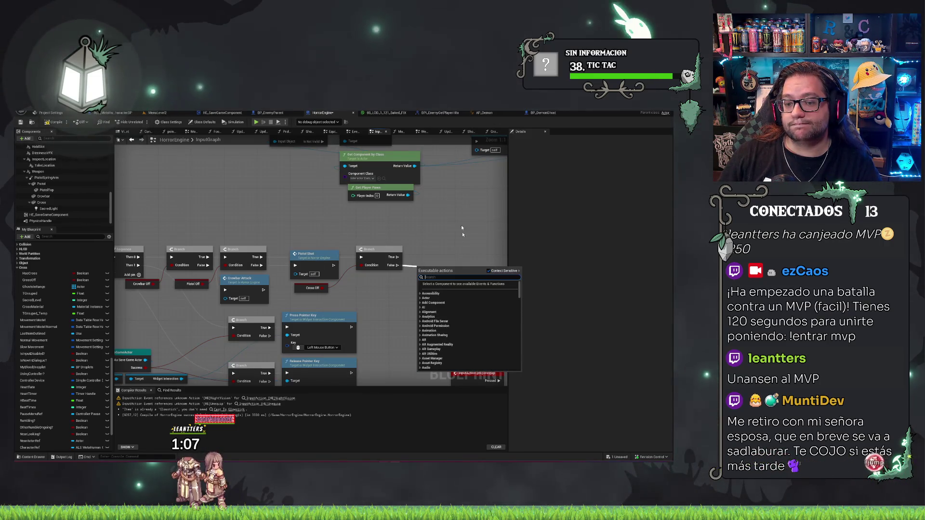
click(479, 237)
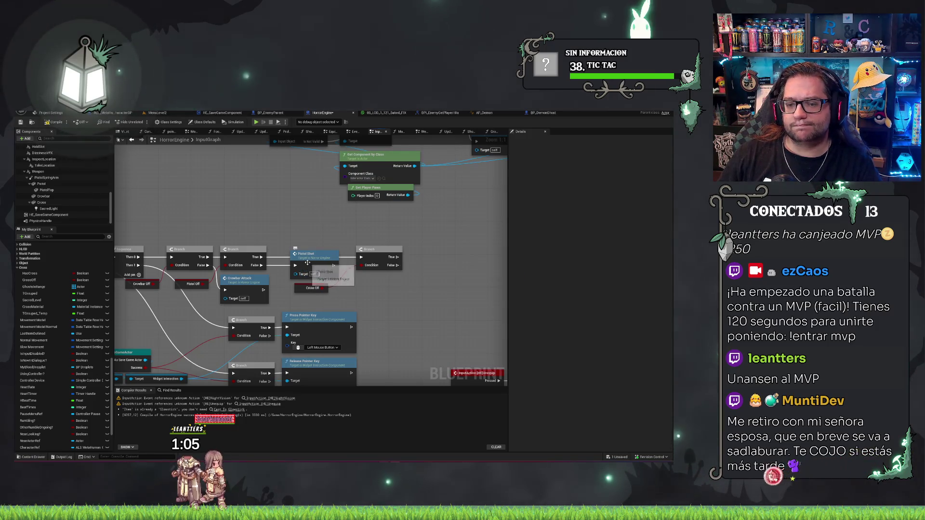
double_click(312, 258)
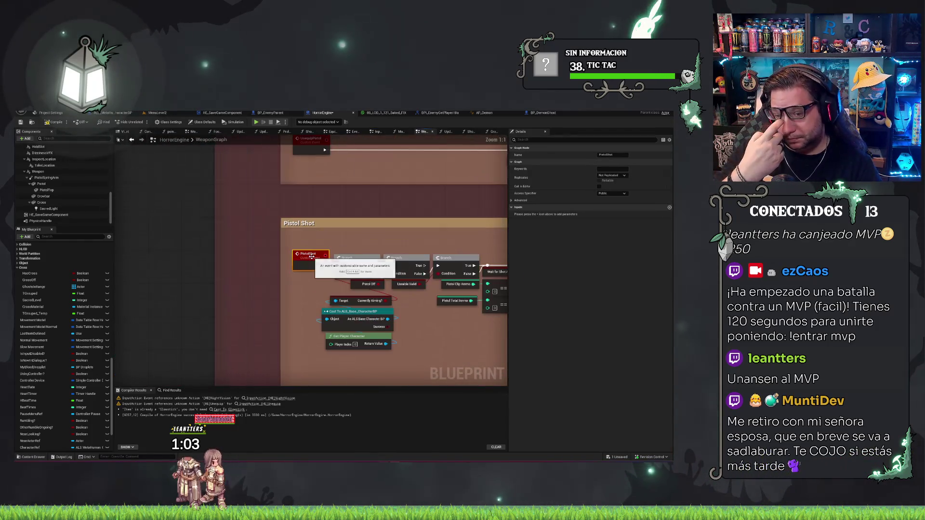
Step: Add a custom event named CrossShoot to the weapon graph
scroll(264, 256, down, 6)
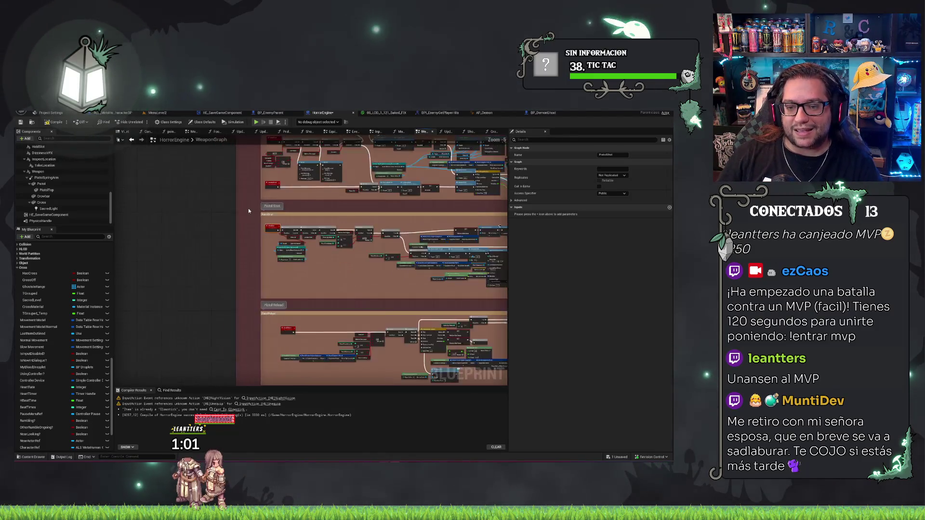
scroll(284, 291, up, 3)
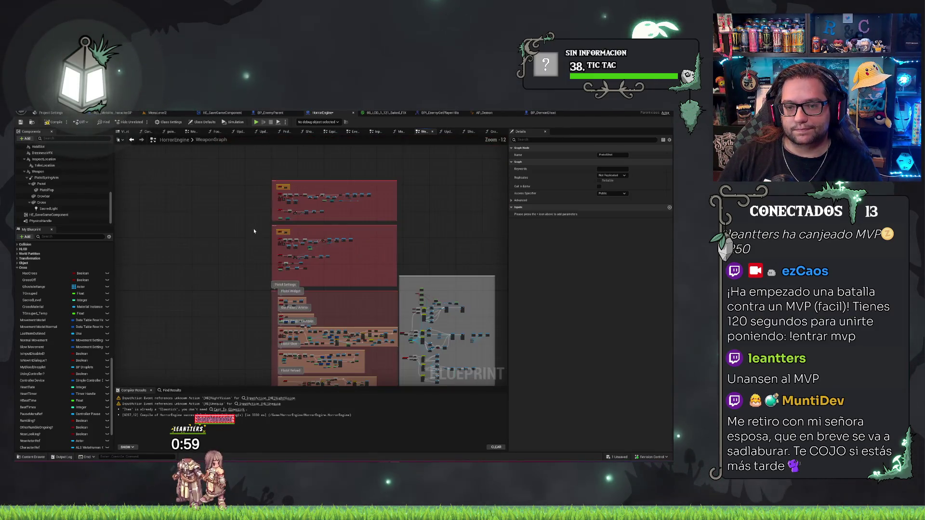
scroll(285, 307, down, 2)
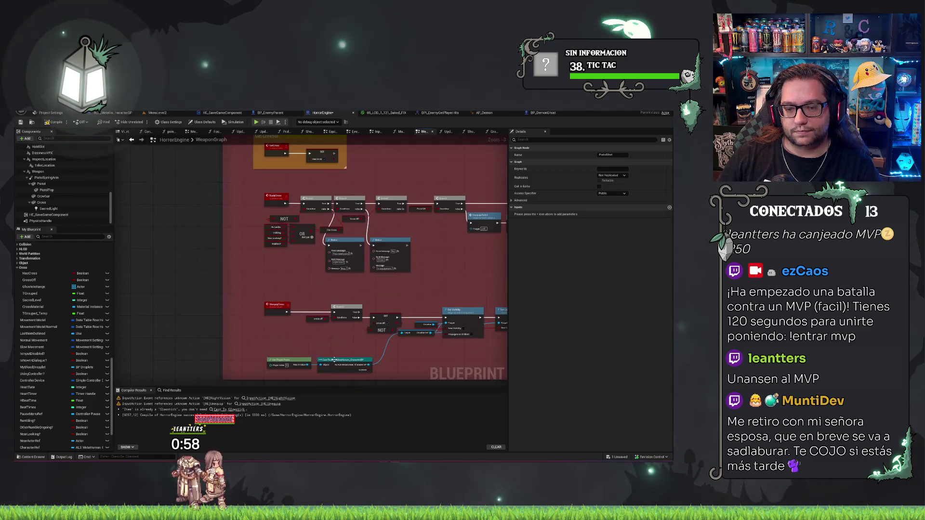
scroll(296, 382, up, 2)
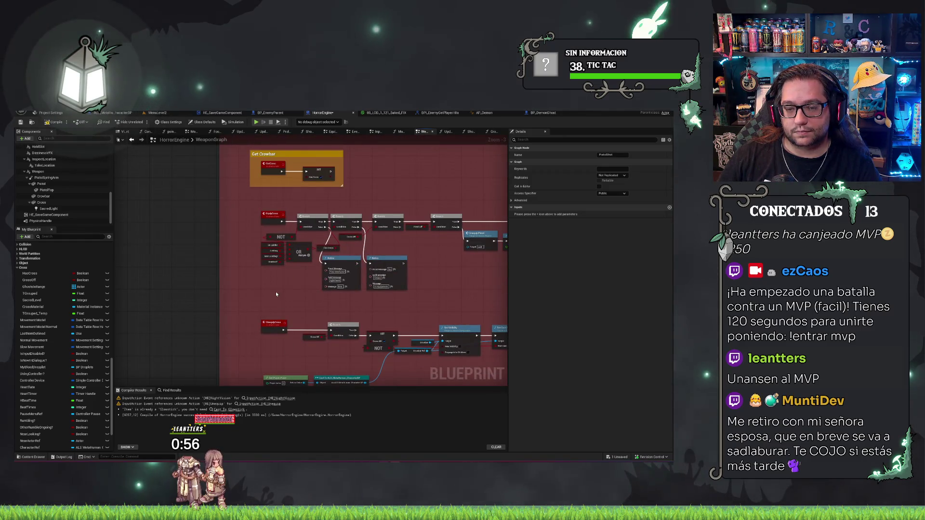
scroll(275, 291, down, 8)
scroll(383, 302, up, 7)
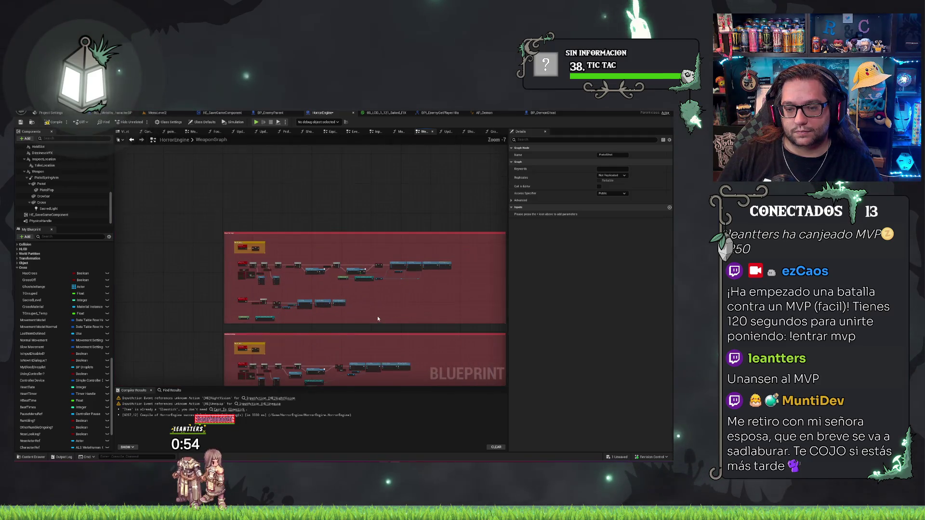
right_click(384, 305)
right_click(341, 294)
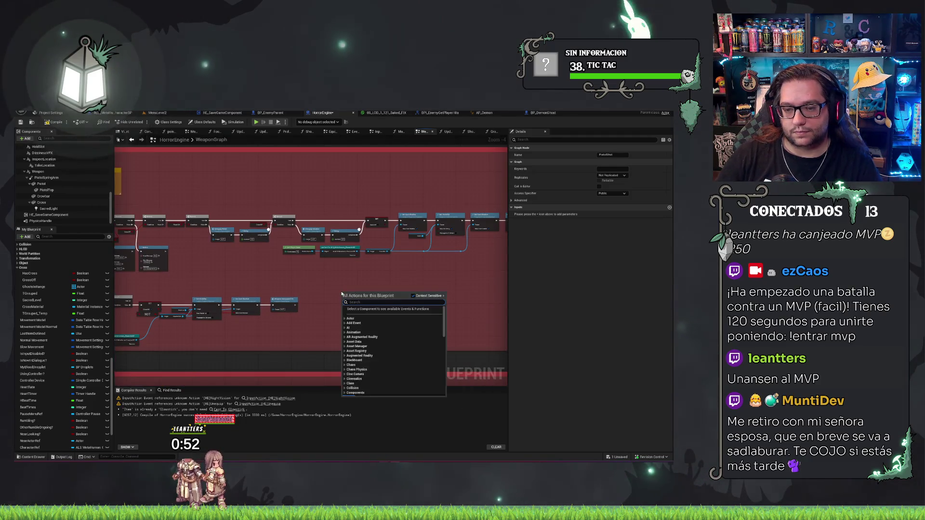
text(add custom)
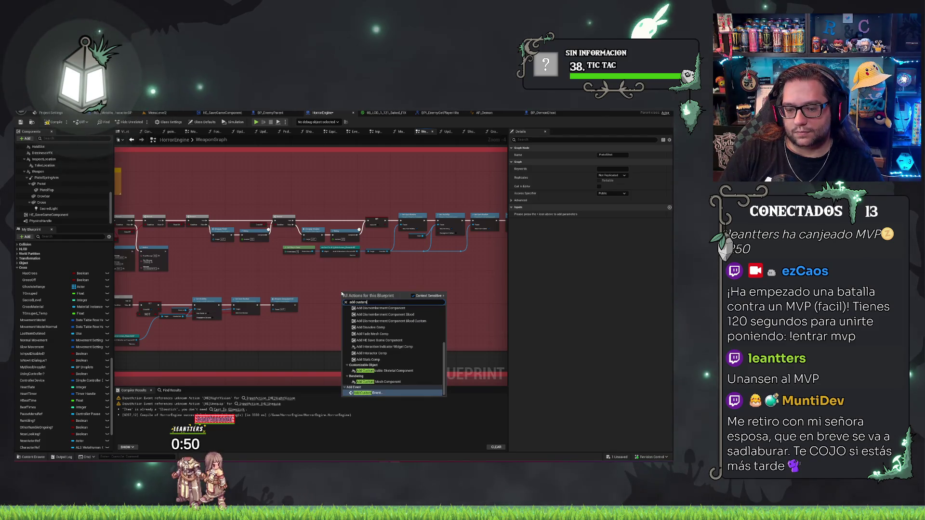
key(Return)
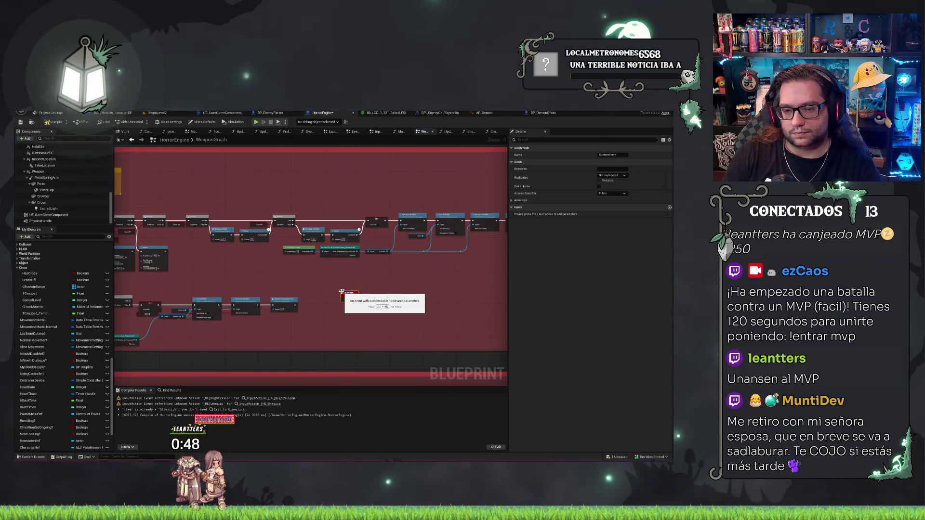
text(CrossShoot)
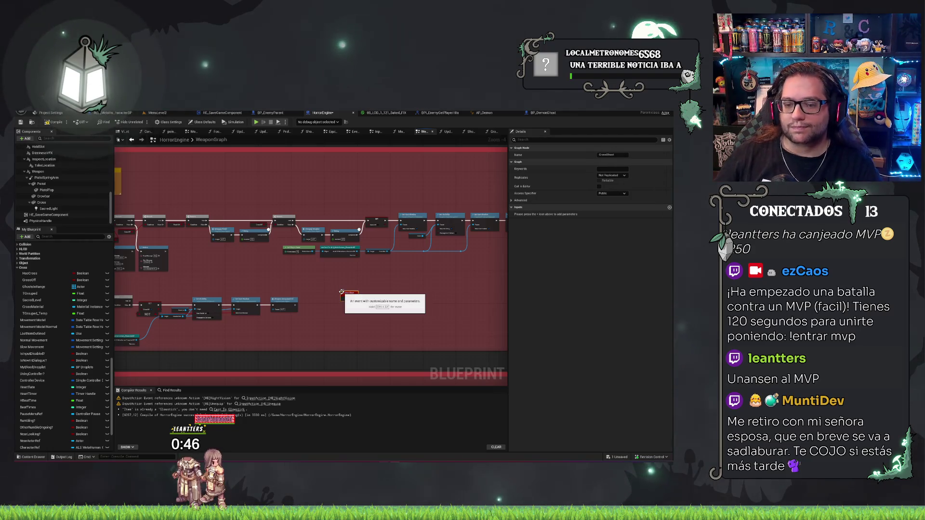
Step: Place Ghosts in Range and Sacred Level getters beside the CrossShoot event
scroll(341, 293, up, 2)
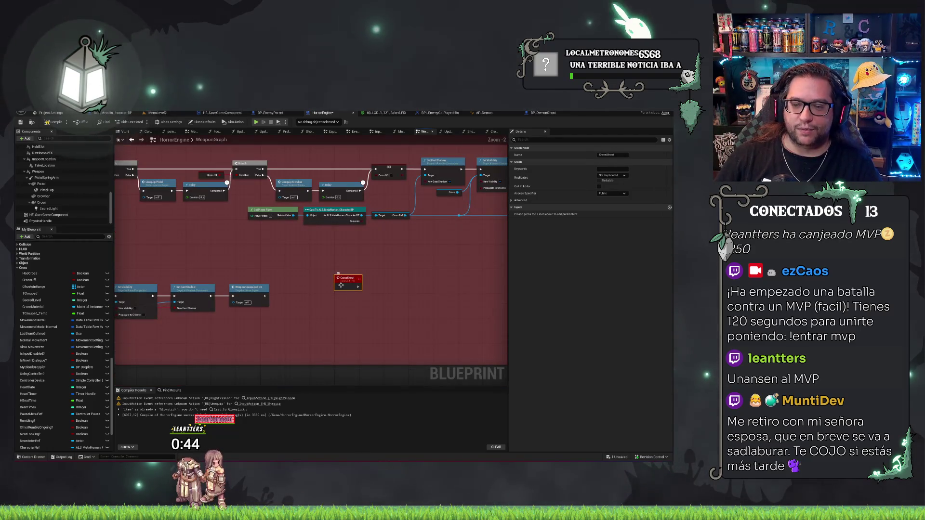
mouse_move(333, 292)
mouse_down()
mouse_move(313, 316)
mouse_move(246, 290)
mouse_move(230, 270)
mouse_up()
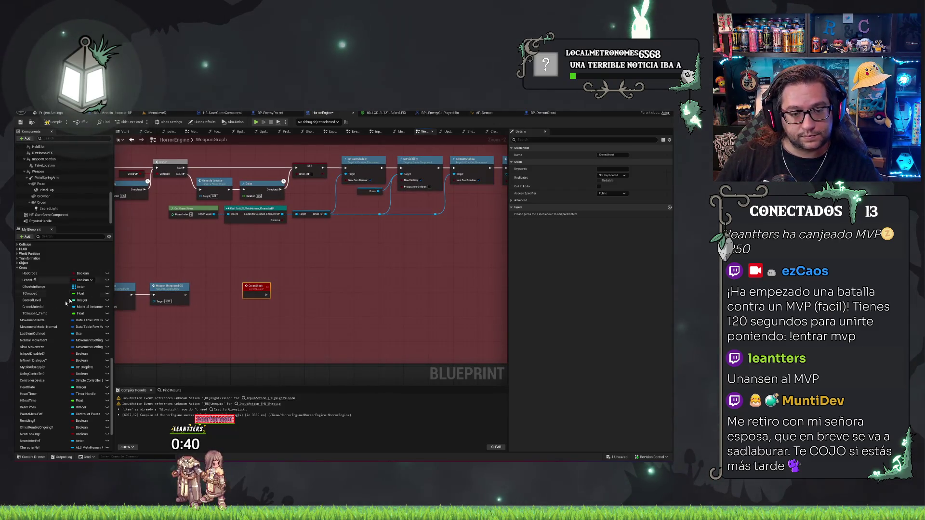
mouse_move(33, 287)
mouse_down()
mouse_move(285, 324)
mouse_move(266, 309)
mouse_up()
scroll(284, 311, up, 2)
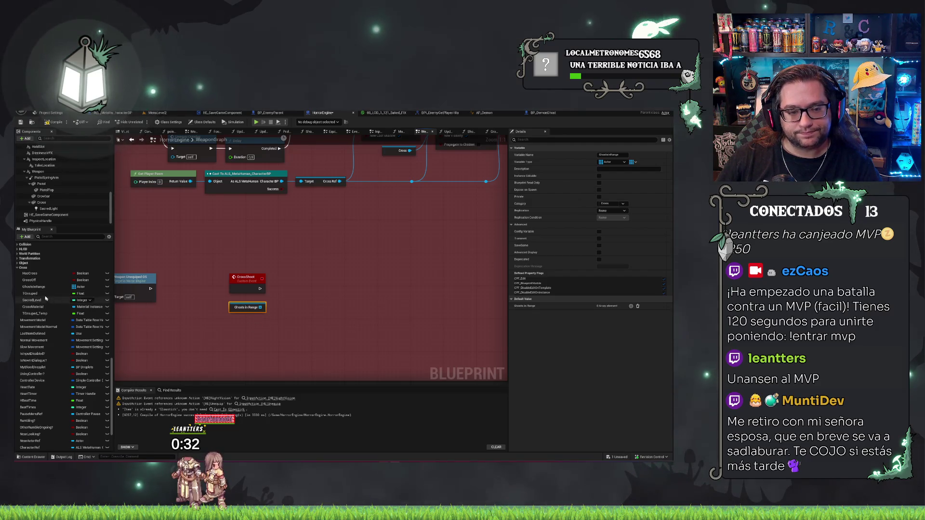
mouse_move(32, 300)
mouse_down()
mouse_move(264, 318)
mouse_move(287, 301)
mouse_up()
text(for each)
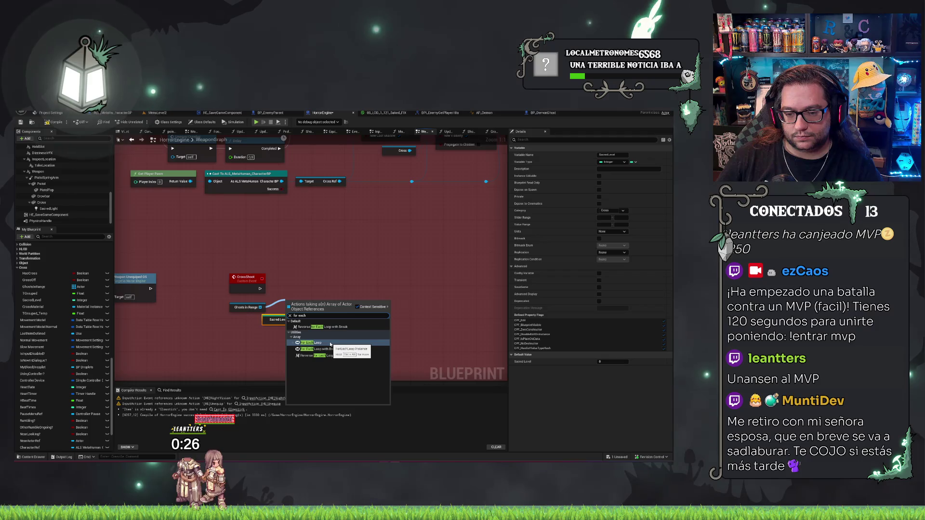
Step: Add a For Each Loop over Ghosts in Range driven by CrossShoot's execution output
click(294, 296)
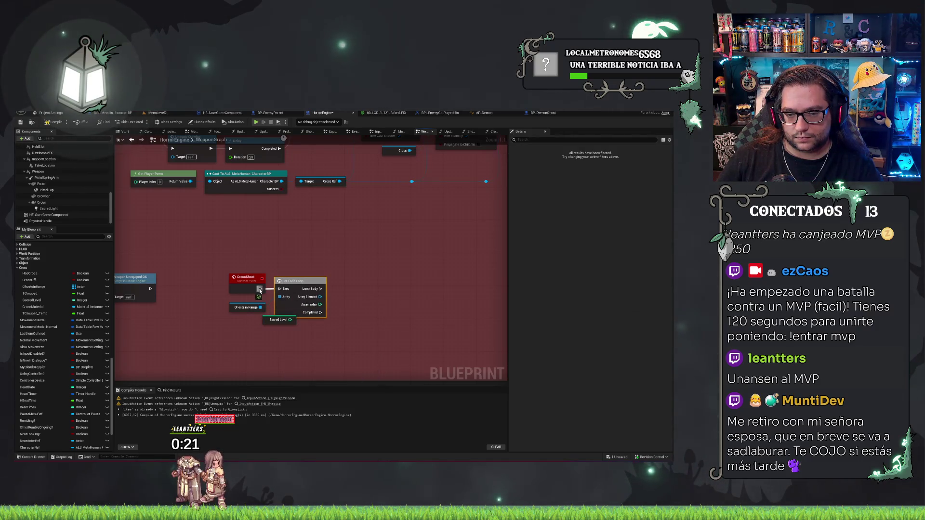
mouse_move(260, 289)
mouse_down()
mouse_move(270, 299)
mouse_move(279, 288)
mouse_up()
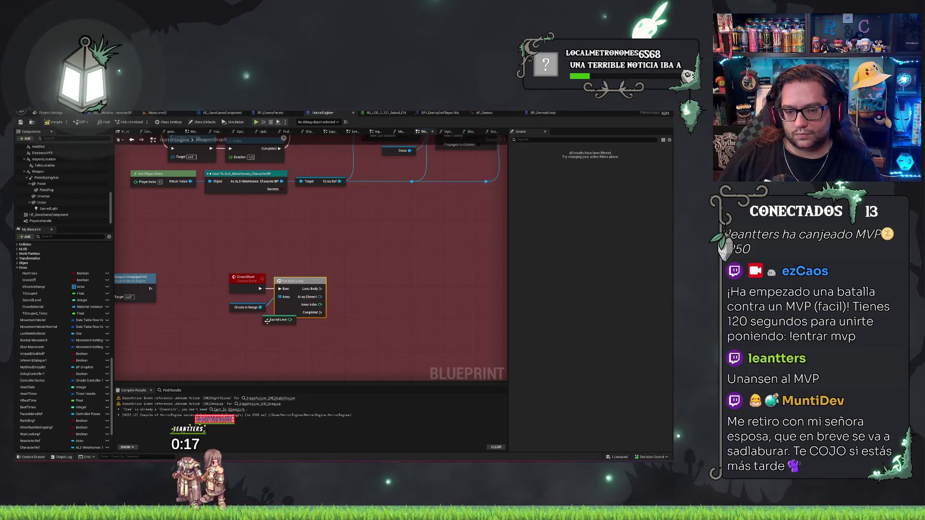
drag(269, 319, 290, 337)
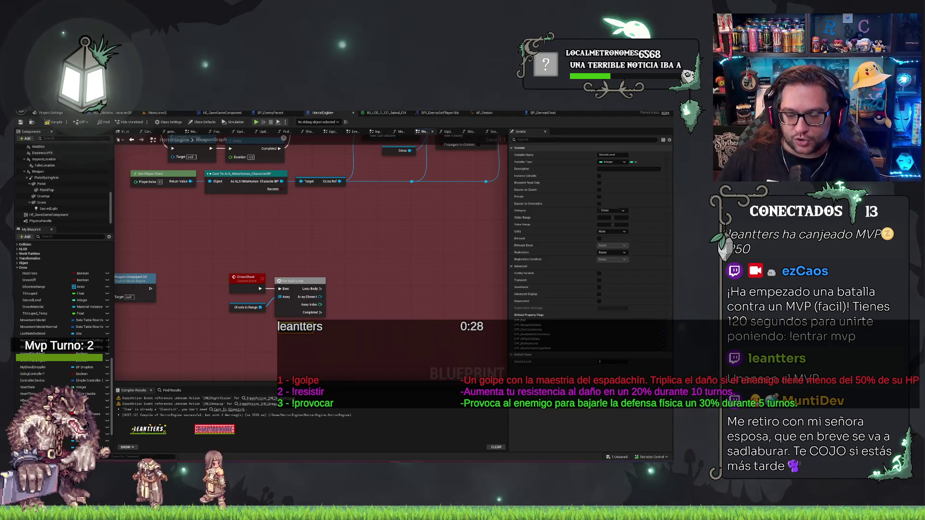
Step: Add a Cast To BP_EnemyParent node fed by the loop's Array Element
click(250, 362)
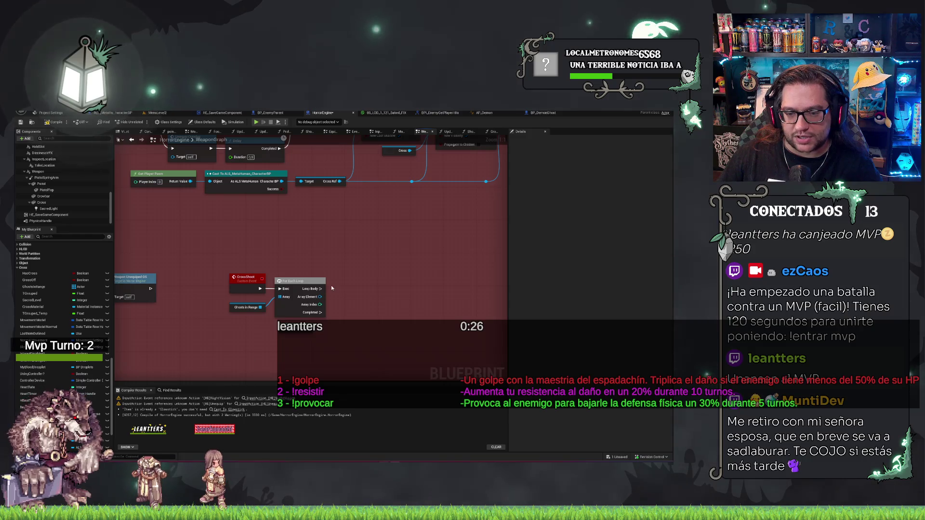
drag(331, 288, 297, 284)
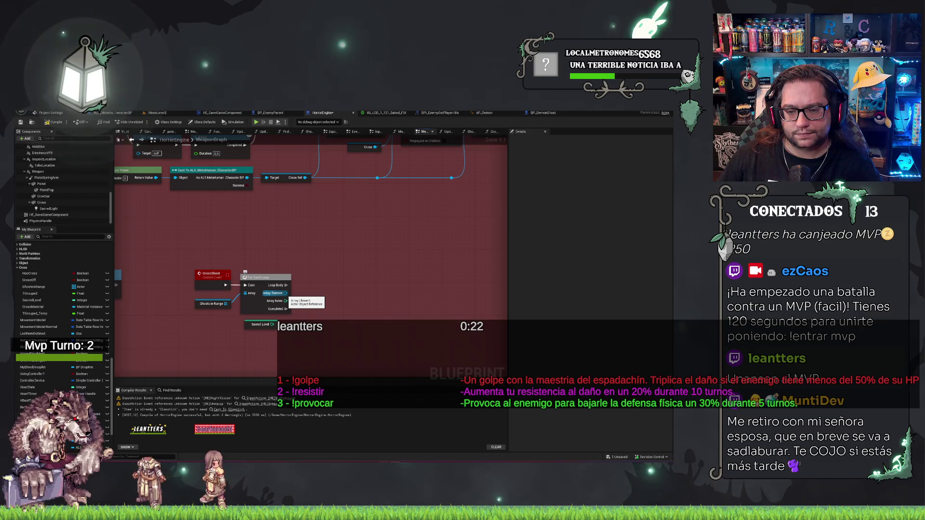
drag(286, 292, 315, 296)
text(cast to enemy)
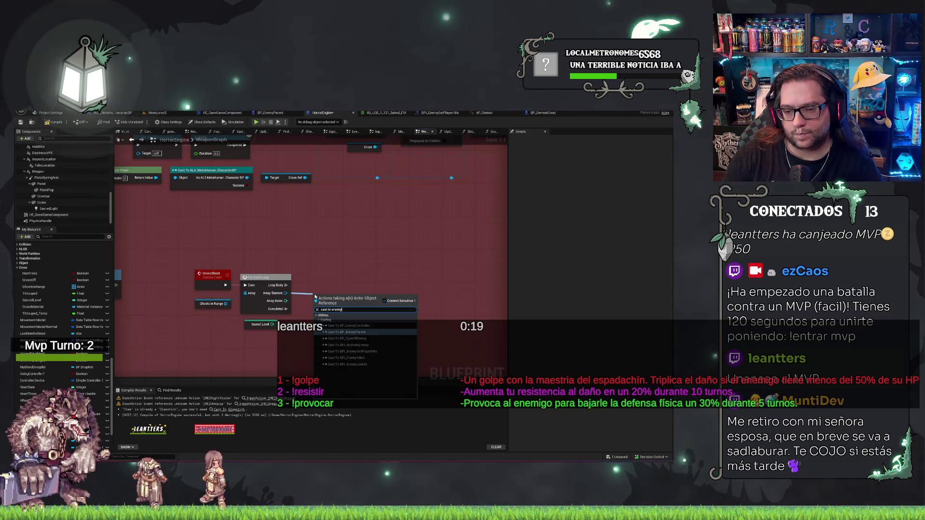
key(Escape)
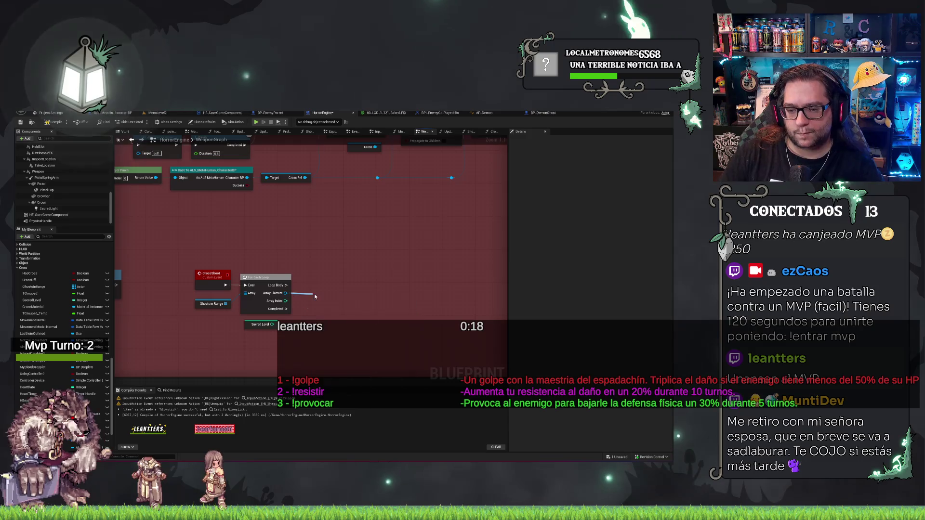
drag(316, 296, 315, 296)
key(Return)
Step: Convert the cast to a pure cast and drag a Branch off its Success result
right_click(345, 295)
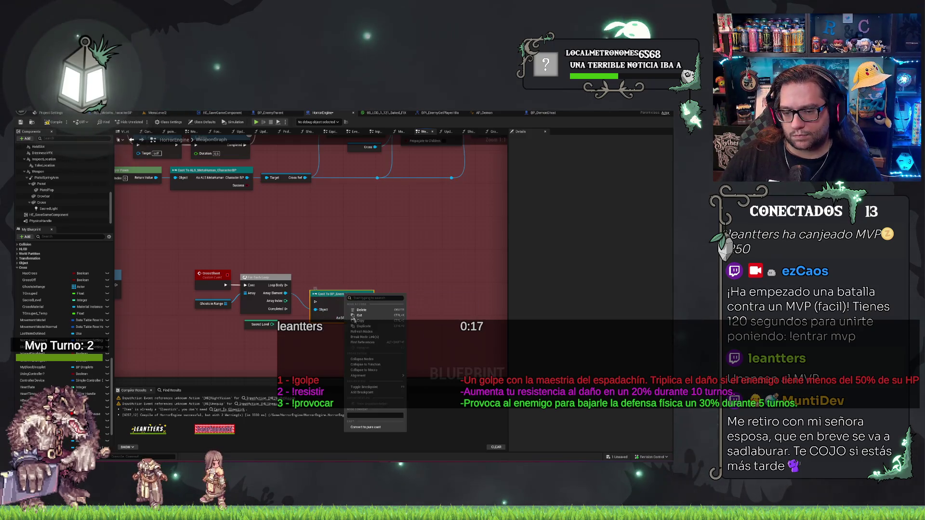
click(366, 427)
drag(368, 302, 390, 296)
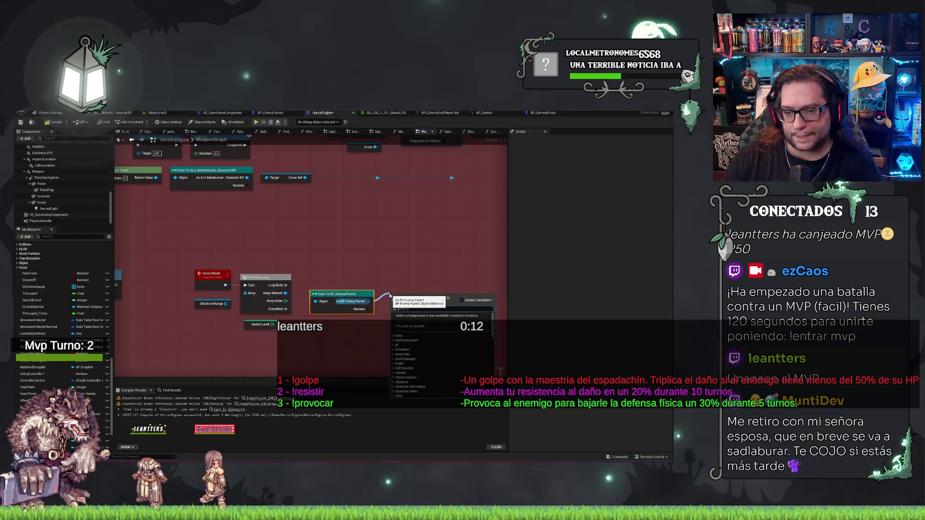
click(356, 334)
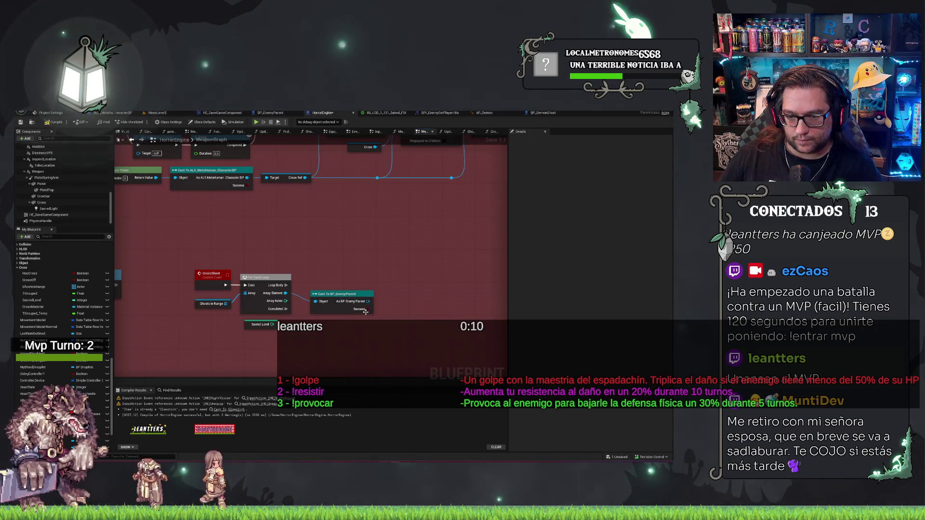
mouse_move(367, 309)
mouse_down()
mouse_move(400, 289)
mouse_move(309, 276)
mouse_move(287, 285)
mouse_up()
Step: Hook the Branch into the loop body and add a Delay on its True output
mouse_move(437, 281)
mouse_down()
mouse_move(477, 285)
mouse_move(461, 282)
mouse_move(442, 316)
mouse_up()
text(delay)
click(480, 313)
text(random)
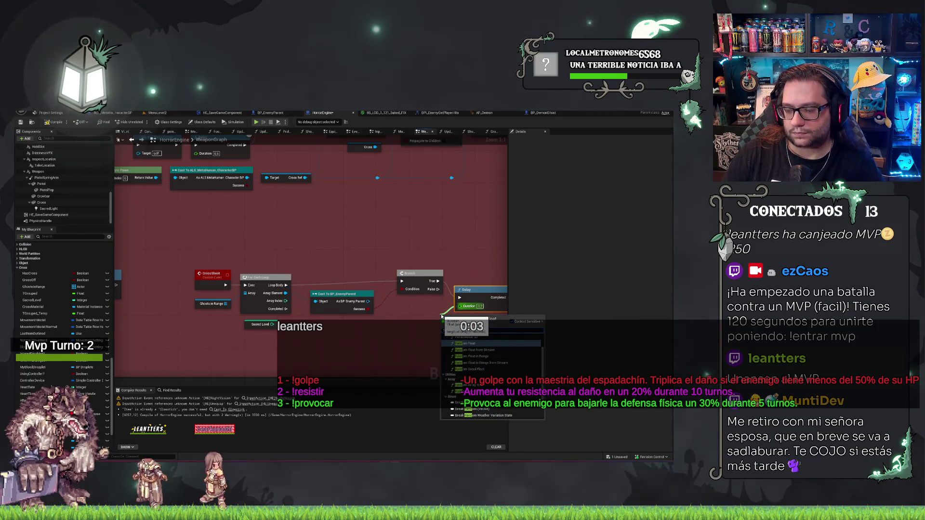
key(Return)
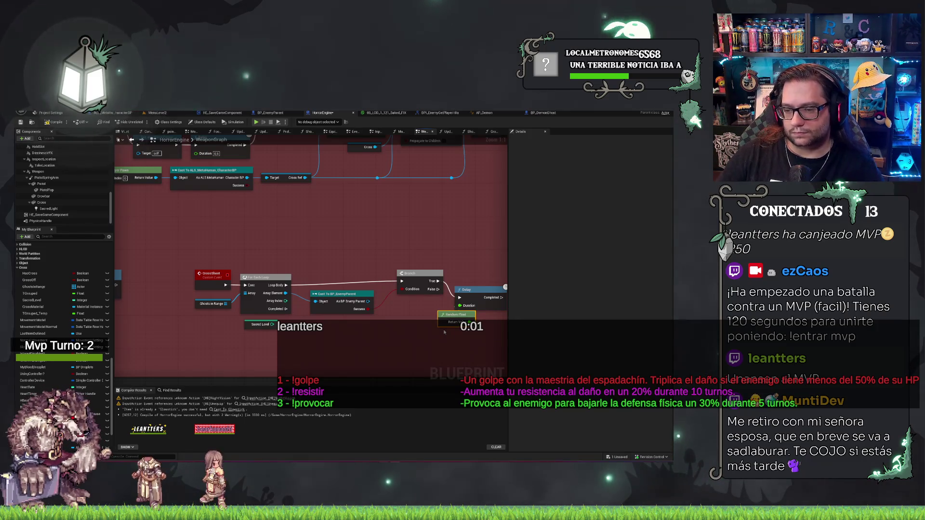
key(Delete)
Step: Drive the Delay's Duration with a Random Float in Range node
drag(460, 305, 427, 317)
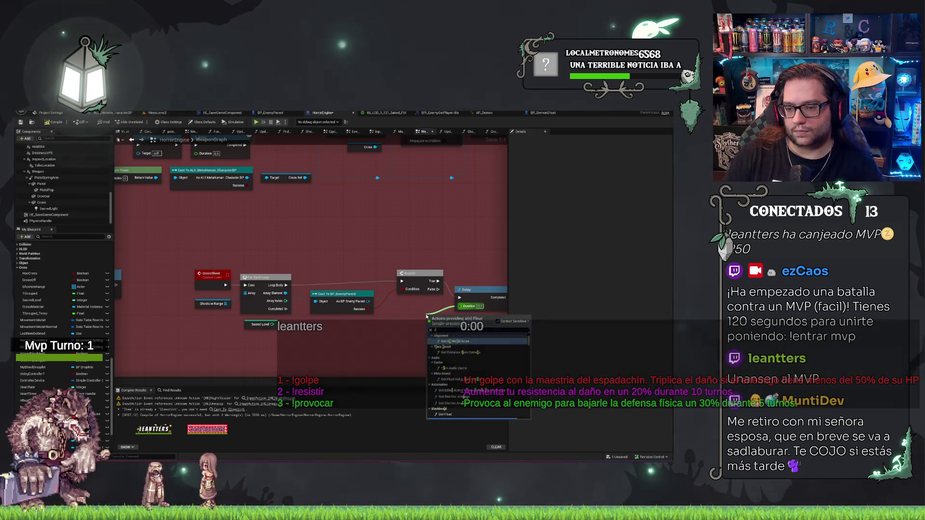
text(ran)
key(Down)
key(Down)
key(Return)
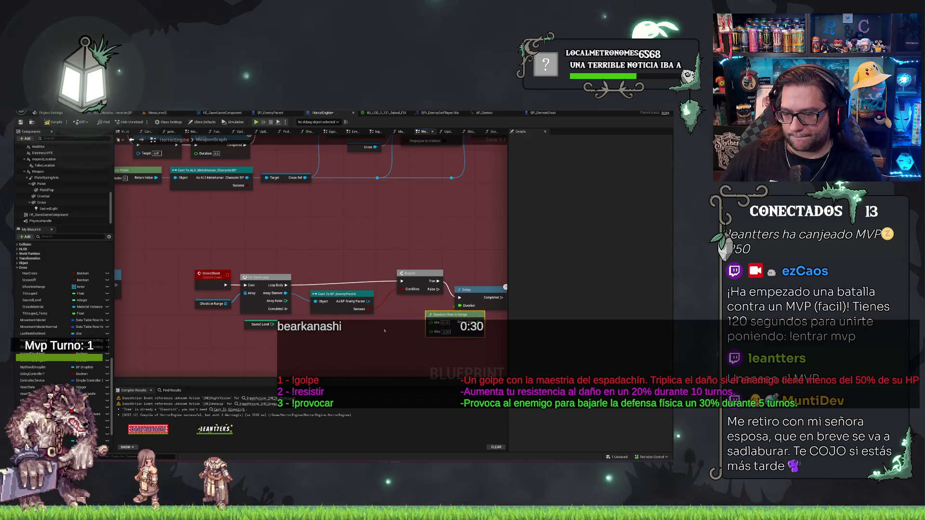
drag(437, 319, 387, 328)
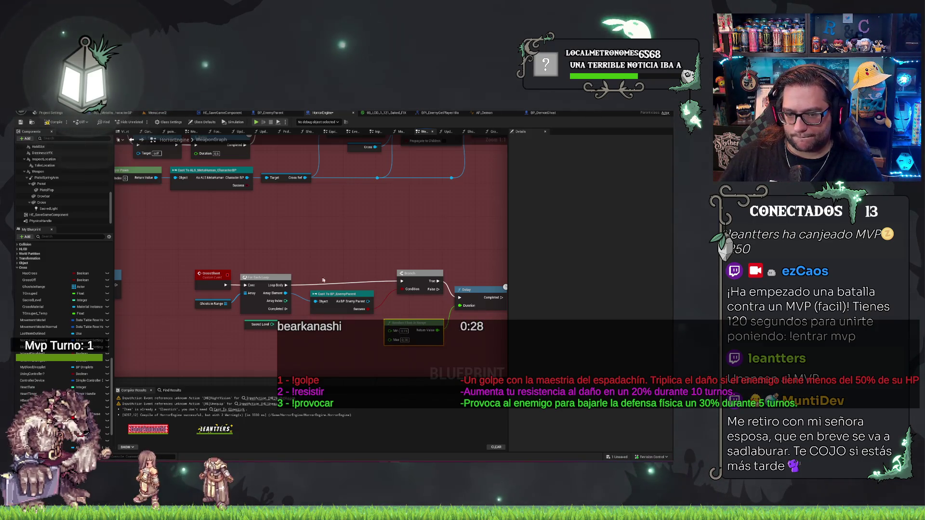
Step: Align the Delay with the Branch's True output and move the Sacred Level getter beside it
click(417, 274)
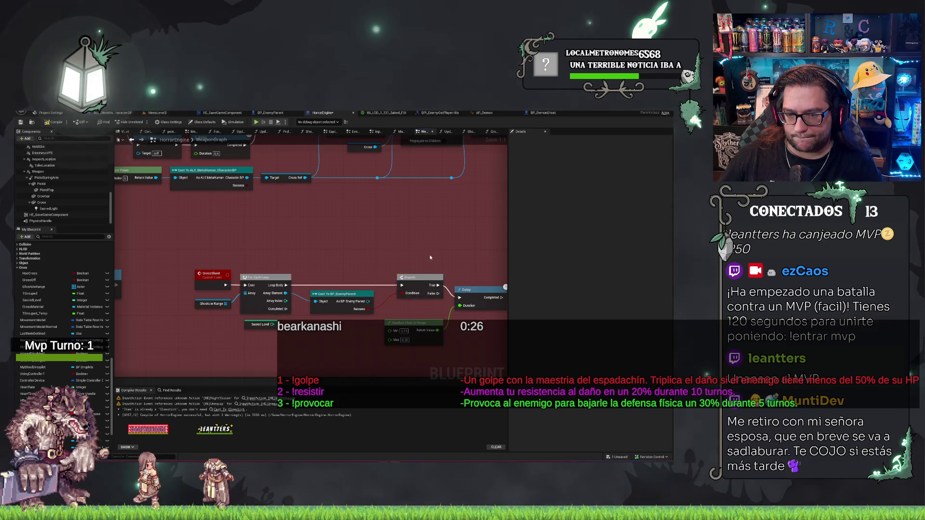
drag(367, 306, 334, 288)
click(455, 271)
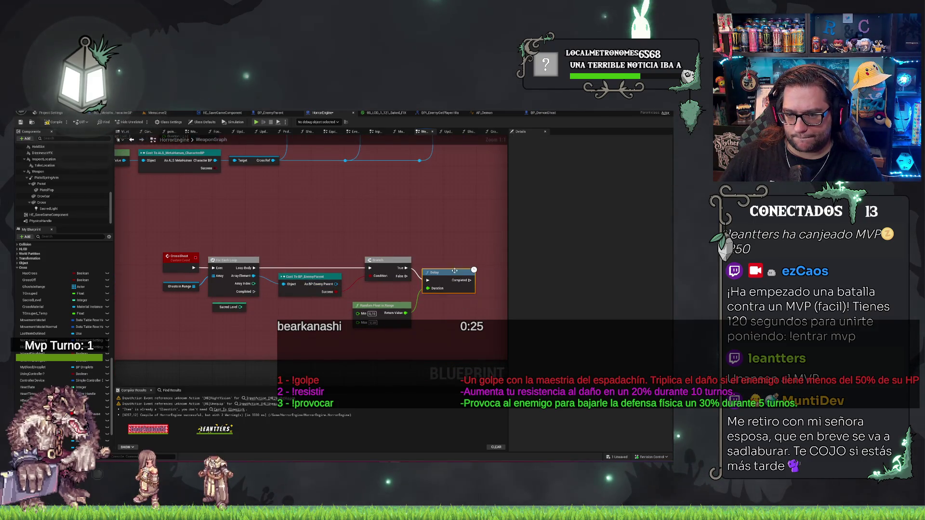
key(q)
drag(226, 307, 460, 307)
Step: Add a Set Sacred Level node on the cast enemy, fed by the Sacred Level getter
drag(334, 283, 490, 285)
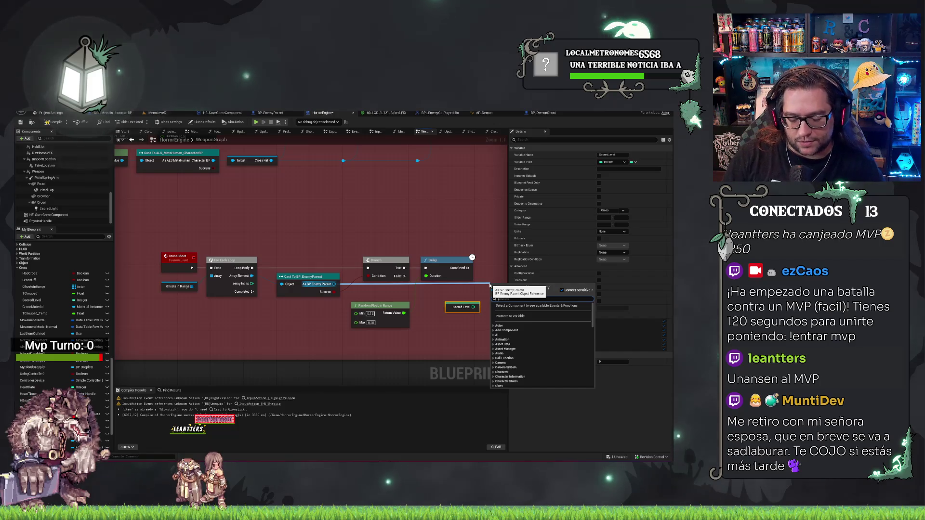
text(get sacre)
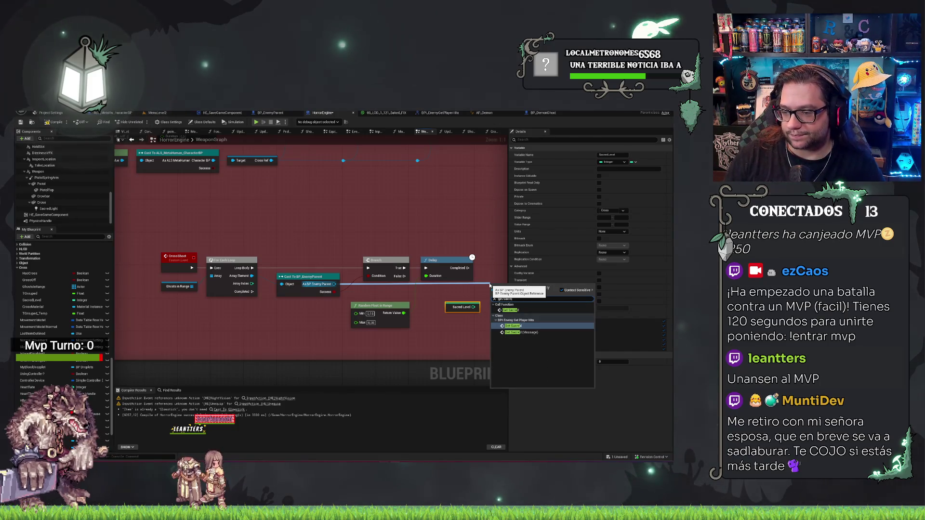
key(Return)
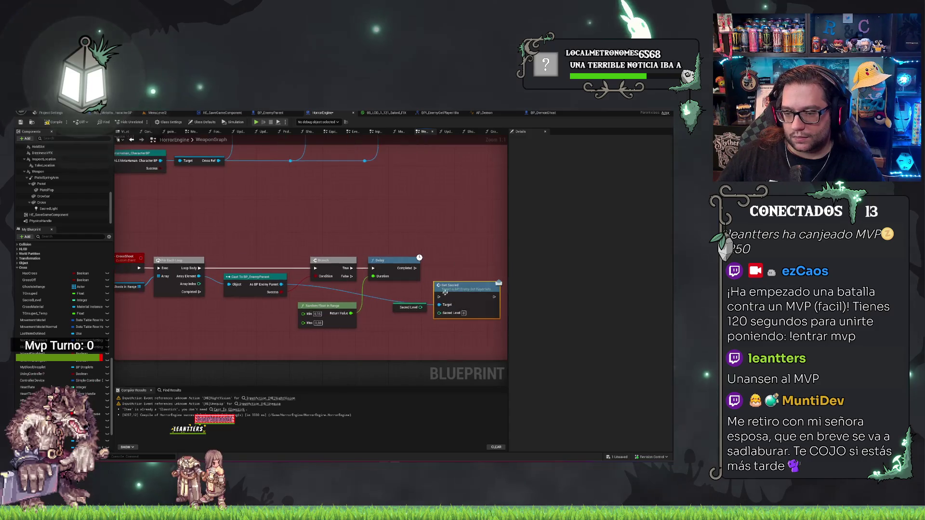
mouse_move(421, 307)
mouse_down()
mouse_move(439, 313)
mouse_move(447, 268)
mouse_up()
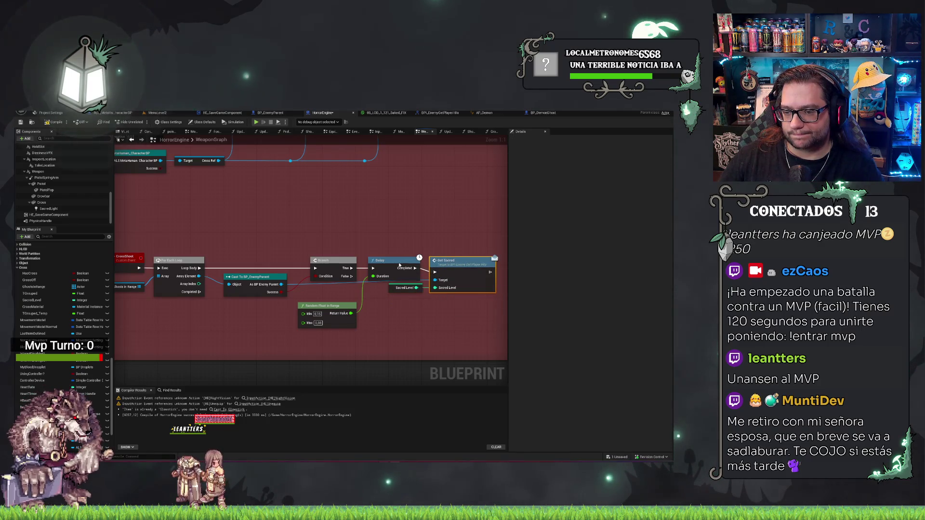
Step: Rearrange the Sacred setter, Sacred Level getter and Random Float in Range nodes
drag(449, 263, 448, 260)
click(432, 239)
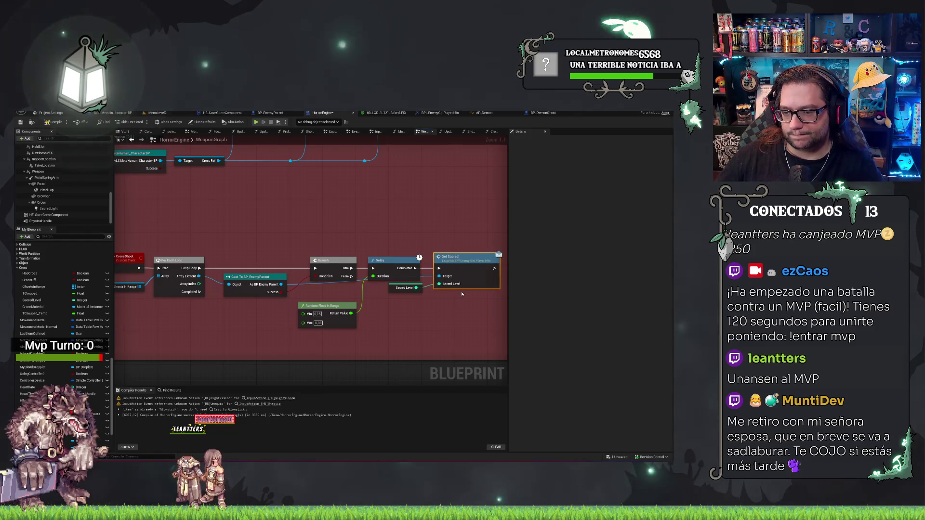
drag(396, 291, 432, 303)
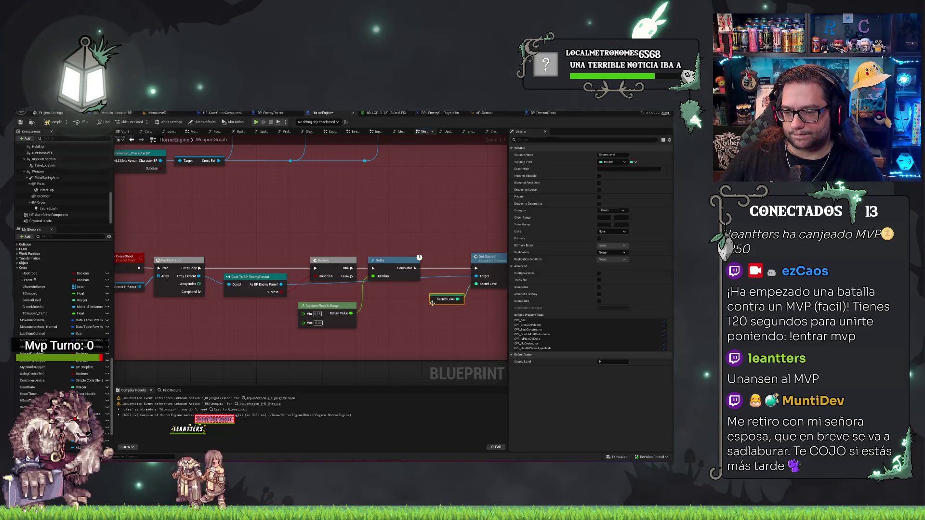
click(418, 226)
drag(418, 226, 457, 232)
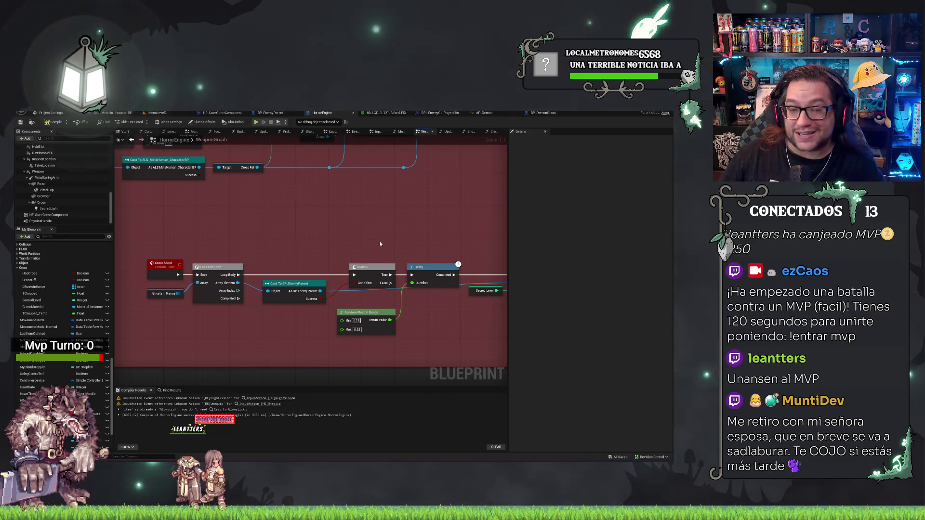
drag(380, 244, 278, 228)
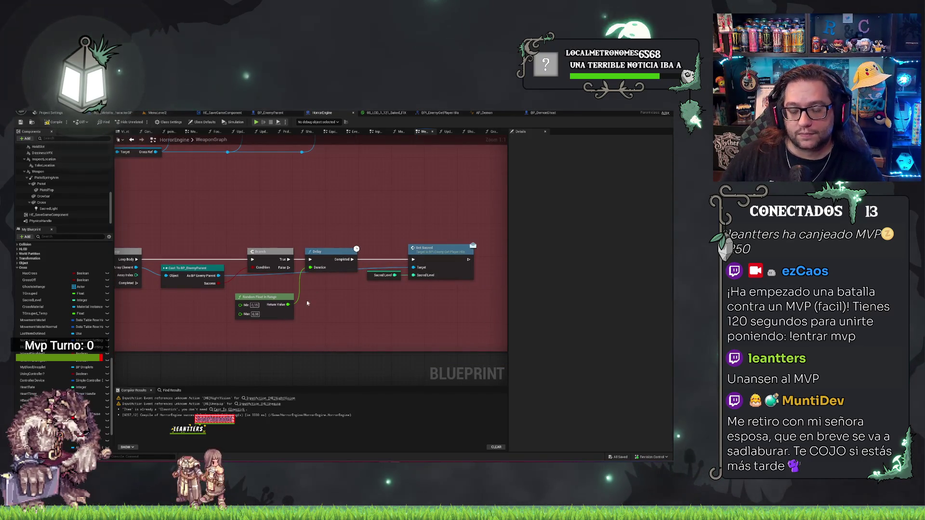
drag(273, 296, 273, 280)
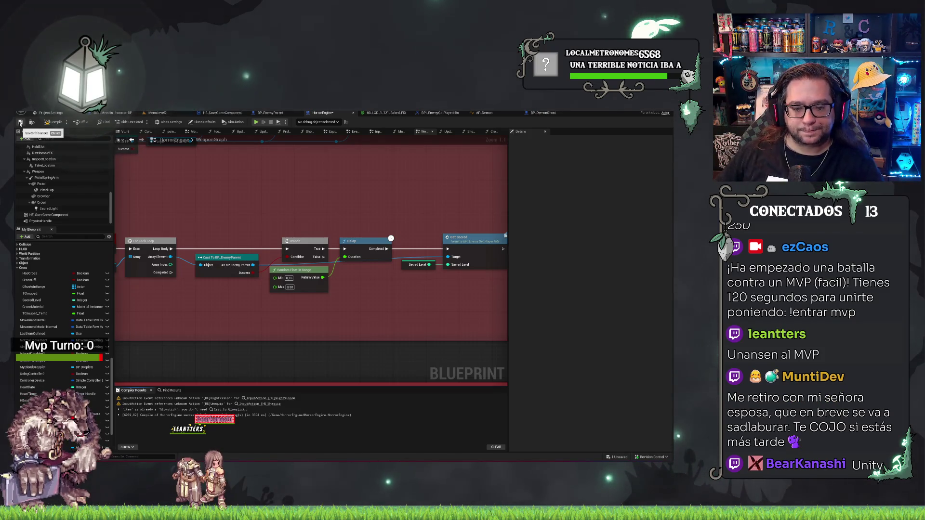
Step: Save the weapon blueprint, review the CrossShoot chain, and pan to the shadow nodes
click(21, 122)
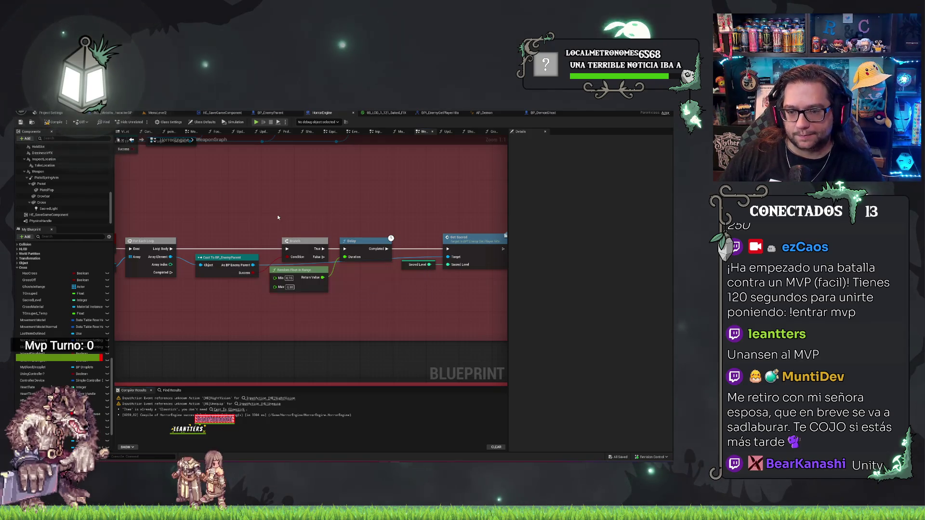
drag(224, 211, 371, 225)
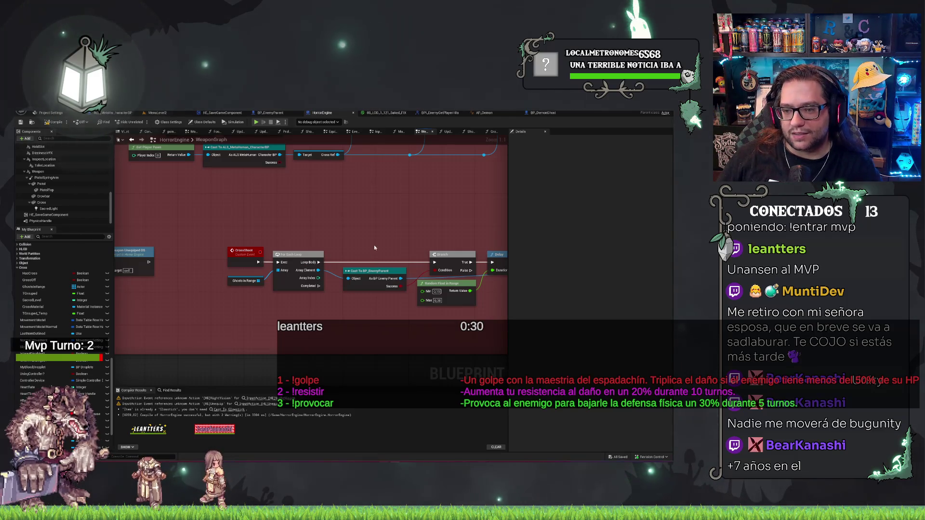
mouse_move(374, 247)
mouse_down()
mouse_move(205, 191)
mouse_move(283, 206)
mouse_up()
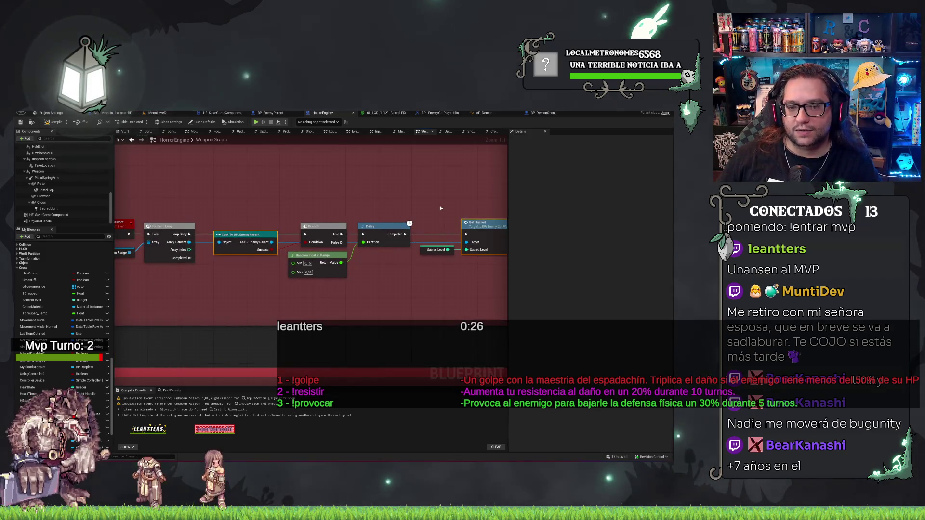
drag(365, 191, 380, 207)
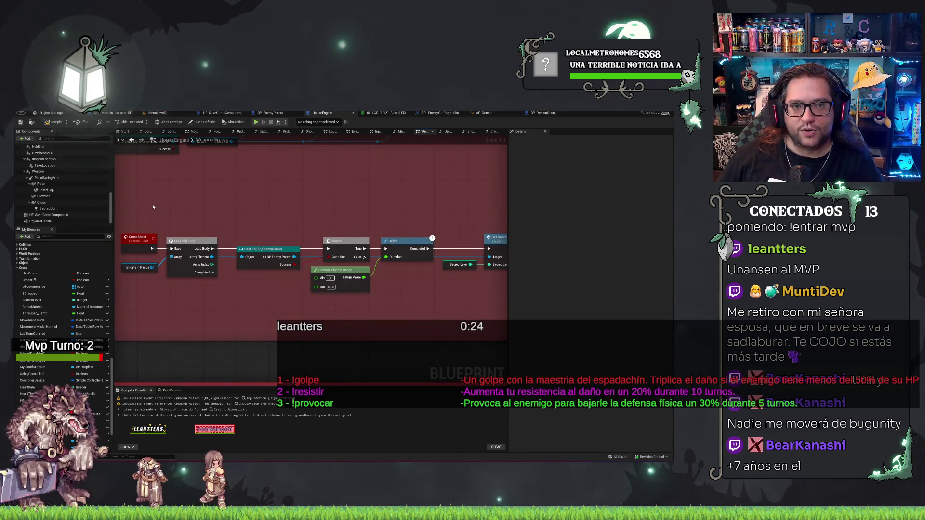
key(ctrl+s)
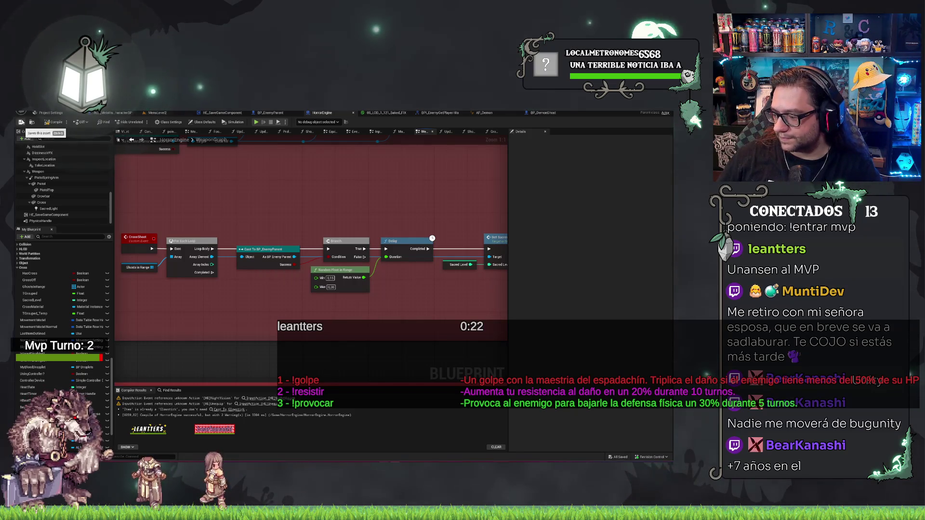
mouse_move(268, 200)
mouse_down()
mouse_move(287, 193)
mouse_move(146, 228)
mouse_up()
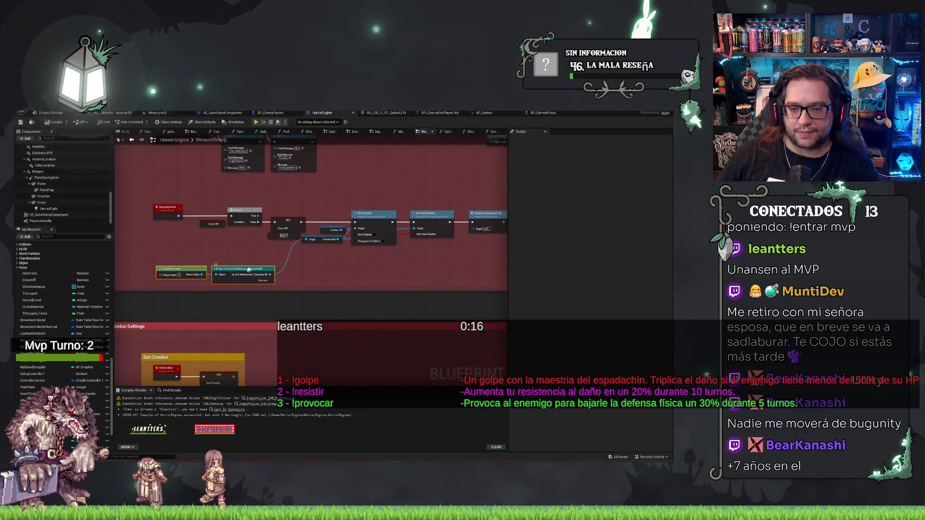
Step: Reposition the Get Player Pawn and Cast nodes, save HorrorEngine, and pan back to CrossShoot
drag(249, 270, 273, 248)
drag(389, 267, 345, 271)
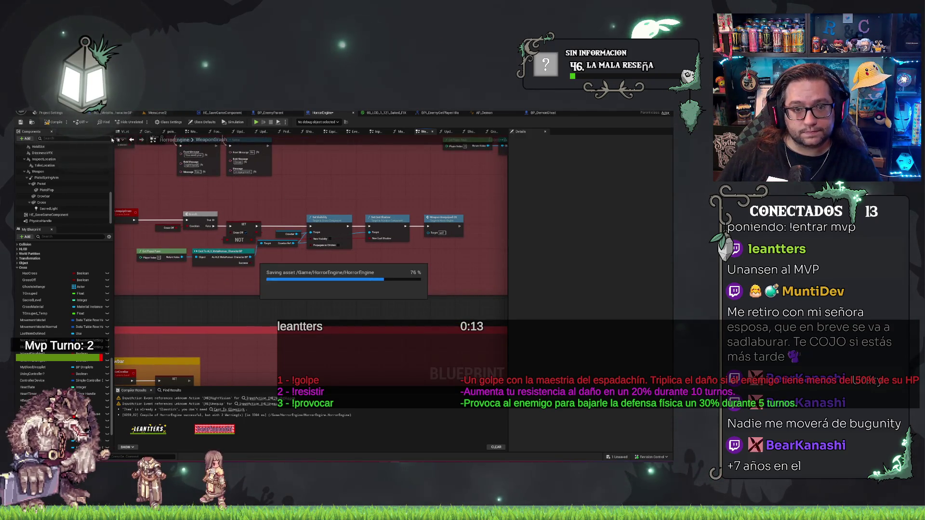
key(ctrl+s)
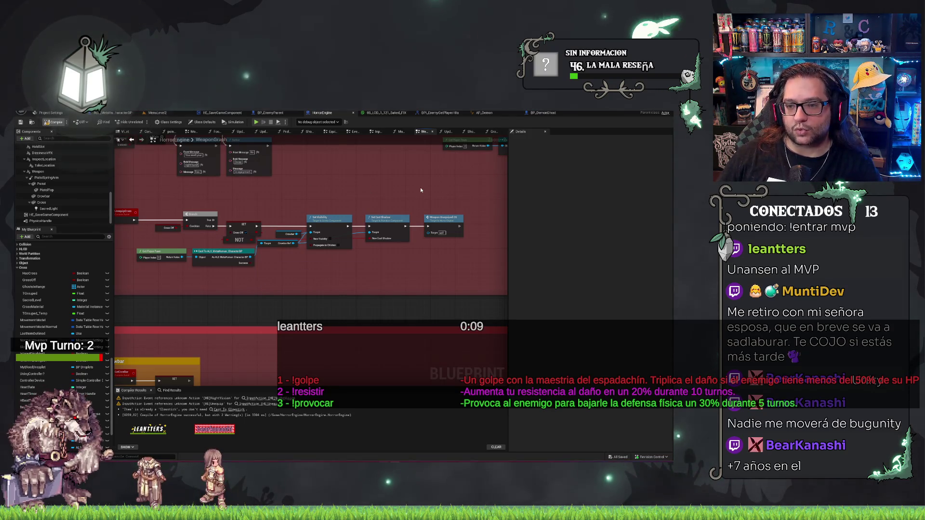
drag(421, 190, 204, 210)
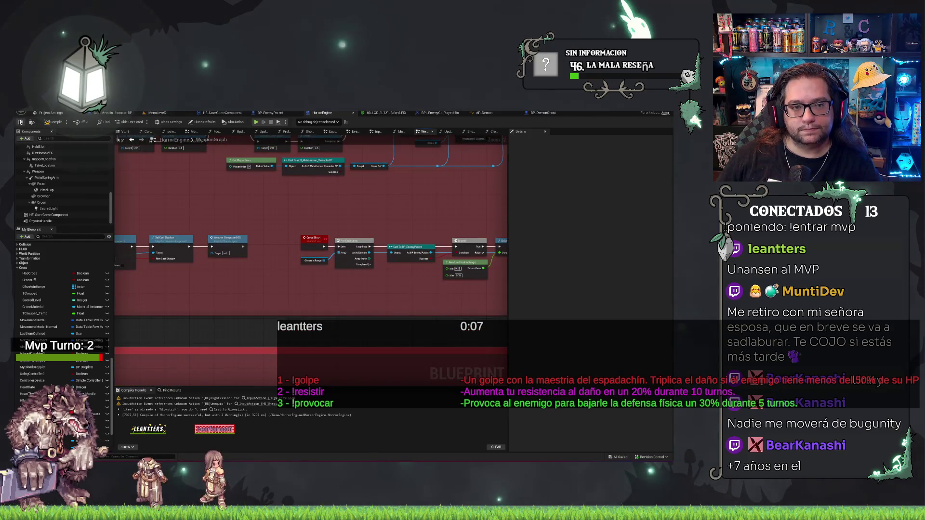
drag(393, 201, 352, 203)
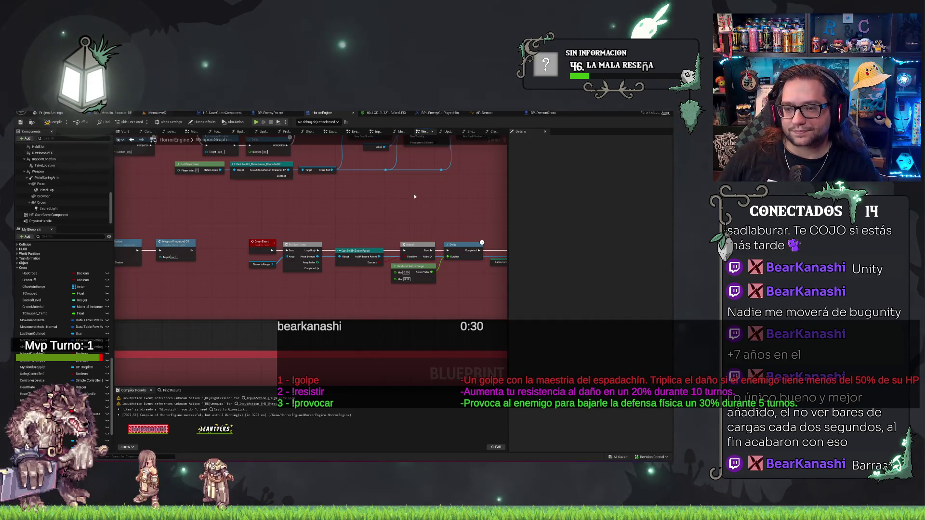
drag(415, 197, 275, 151)
scroll(319, 155, up, 2)
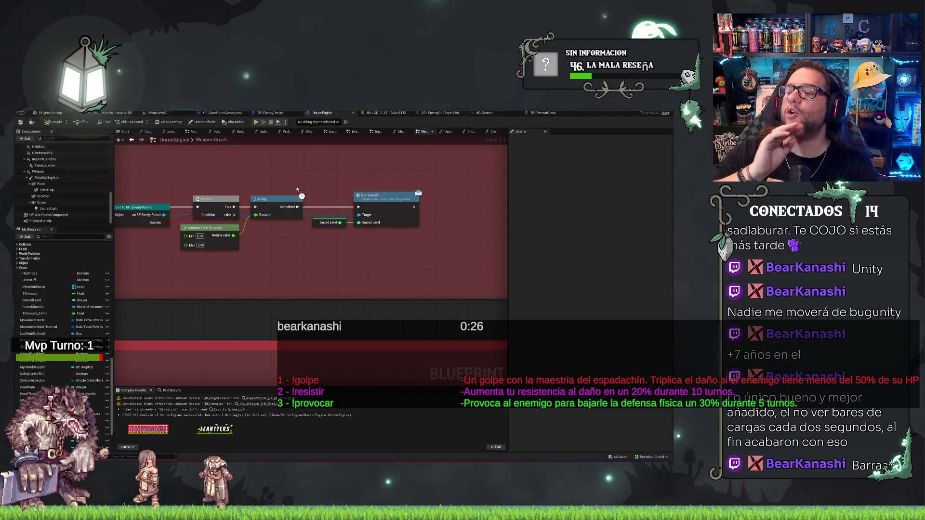
scroll(221, 151, down, 1)
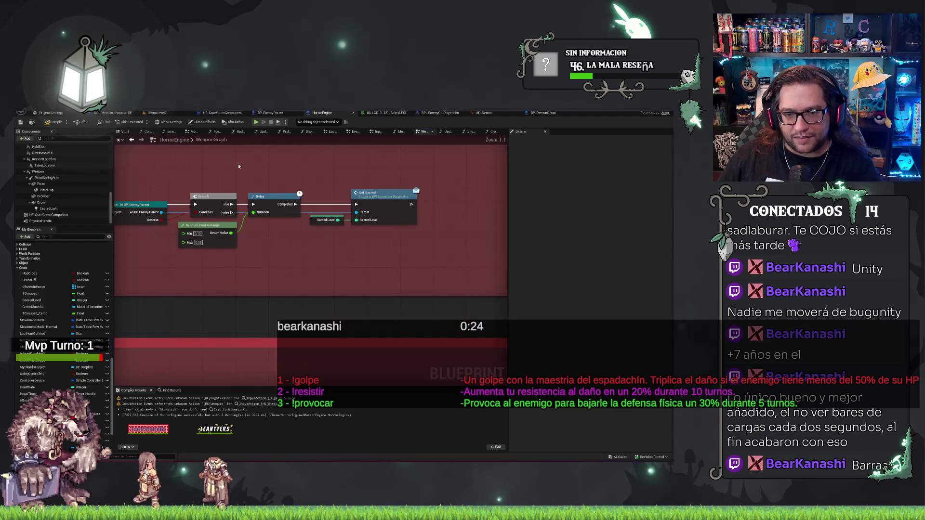
scroll(238, 163, up, 1)
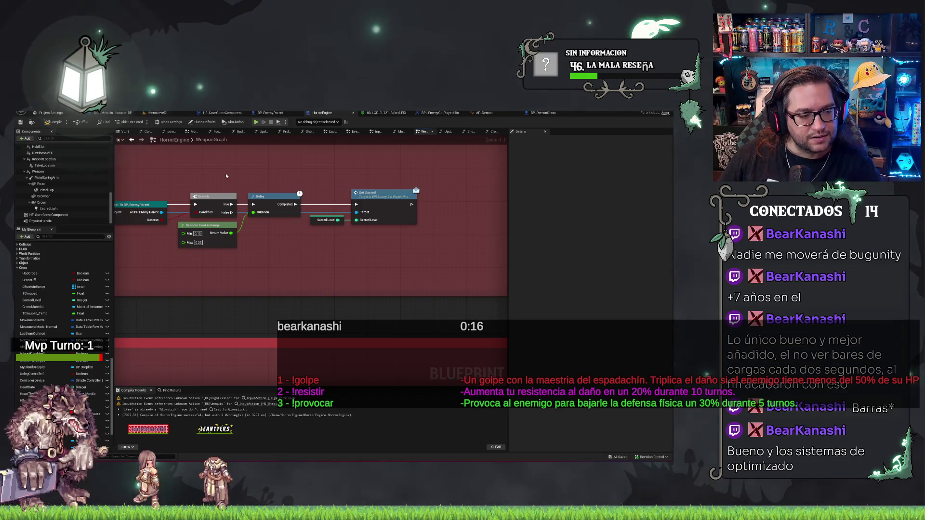
drag(225, 176, 248, 203)
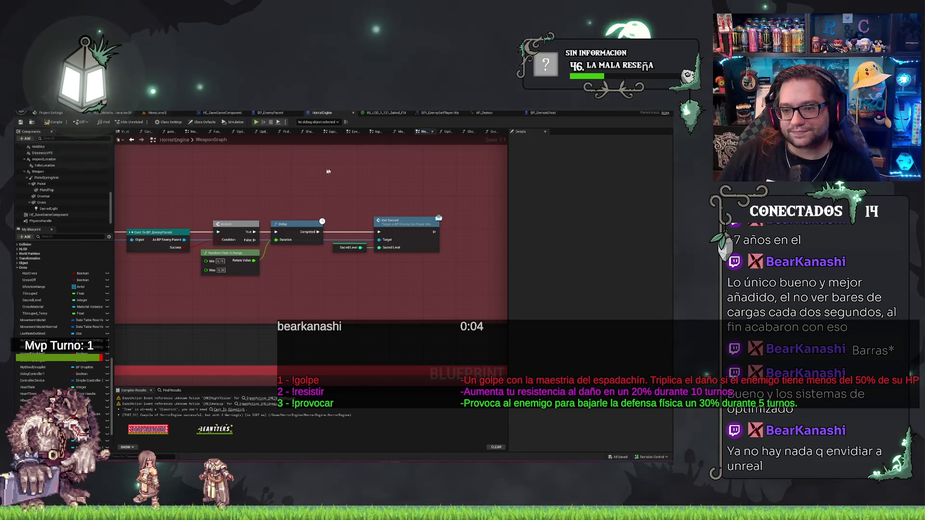
drag(328, 171, 559, 178)
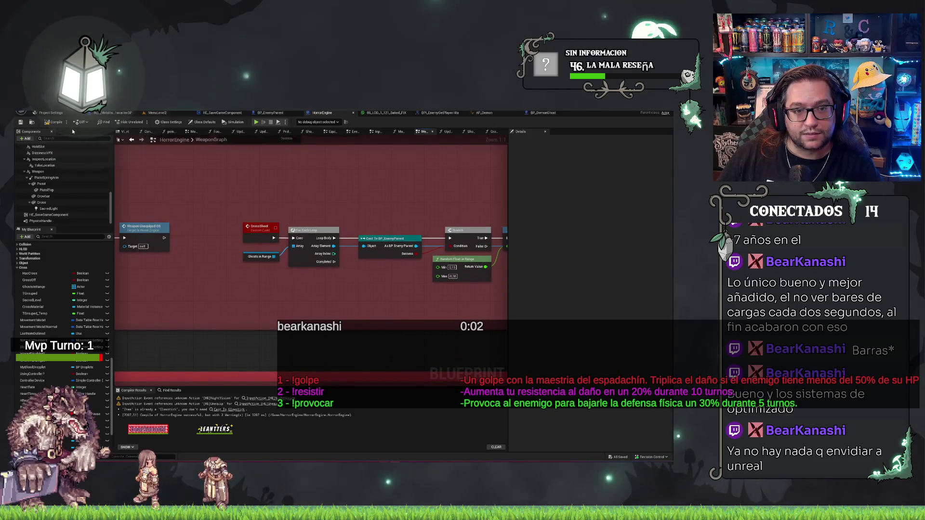
mouse_move(366, 164)
mouse_down()
mouse_move(450, 175)
mouse_move(329, 203)
mouse_move(269, 201)
mouse_up()
drag(133, 204, 144, 235)
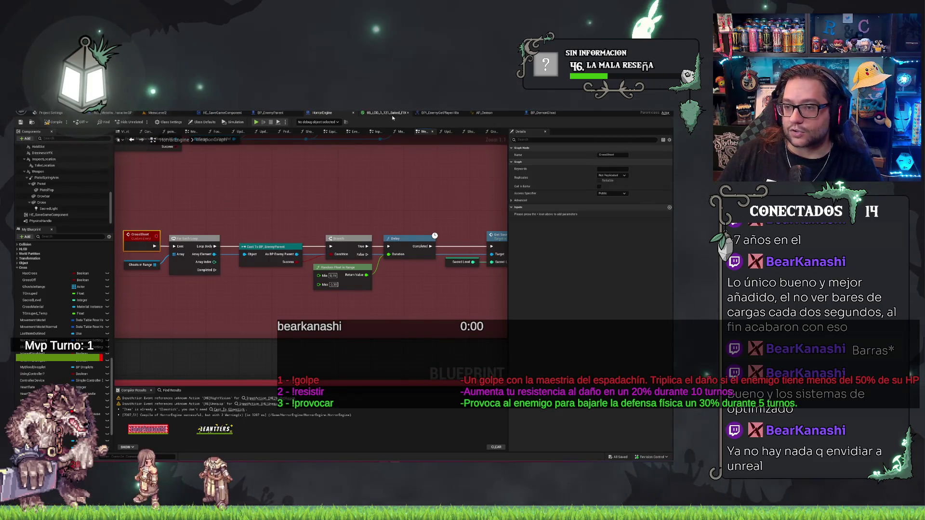
Step: In the InputGraph, add a Cross Shoot call off the Branch's False output
click(375, 134)
drag(402, 260, 420, 257)
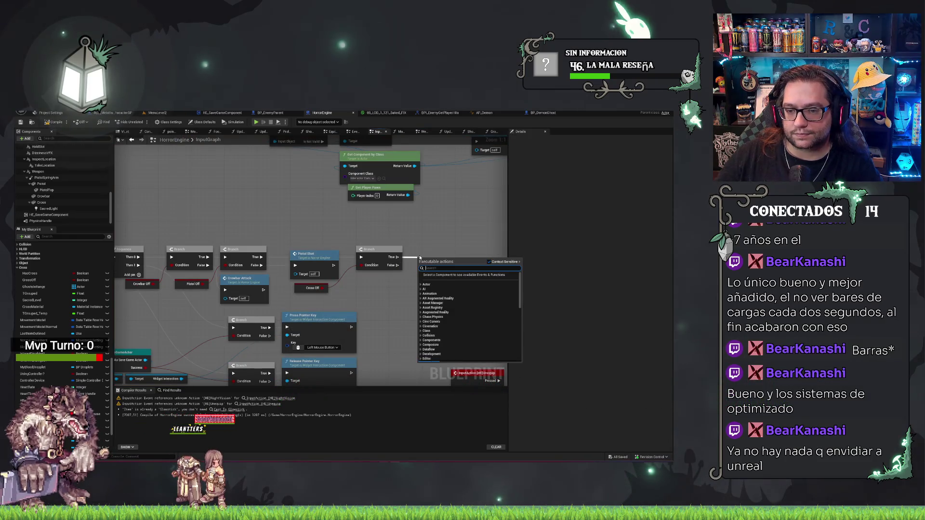
key(Escape)
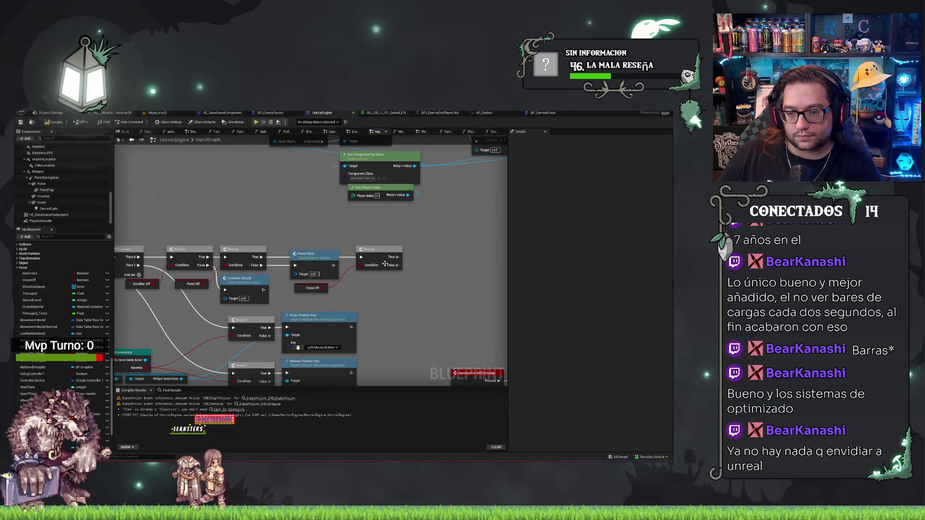
drag(397, 265, 416, 268)
text(cross shoot)
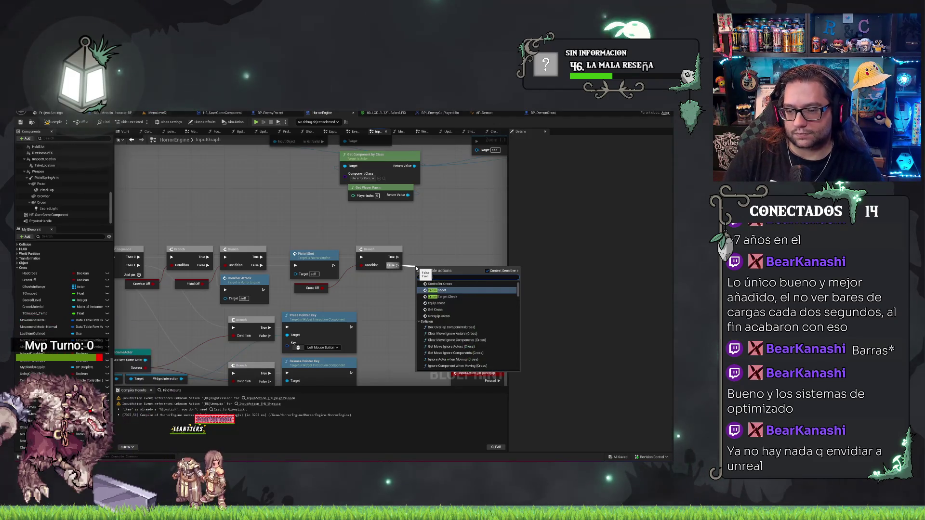
key(Return)
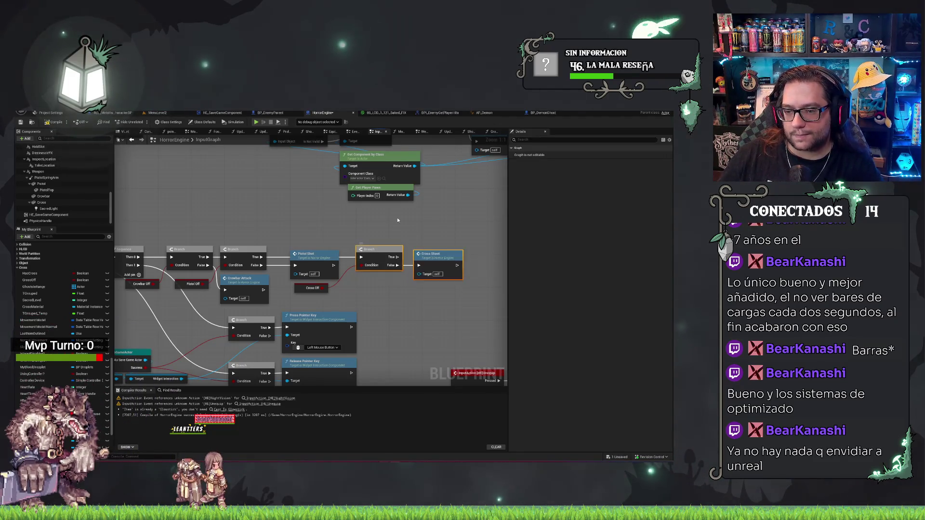
Step: Save the blueprint and pan toward the InputAction Unequip nodes
click(461, 241)
drag(427, 225, 463, 225)
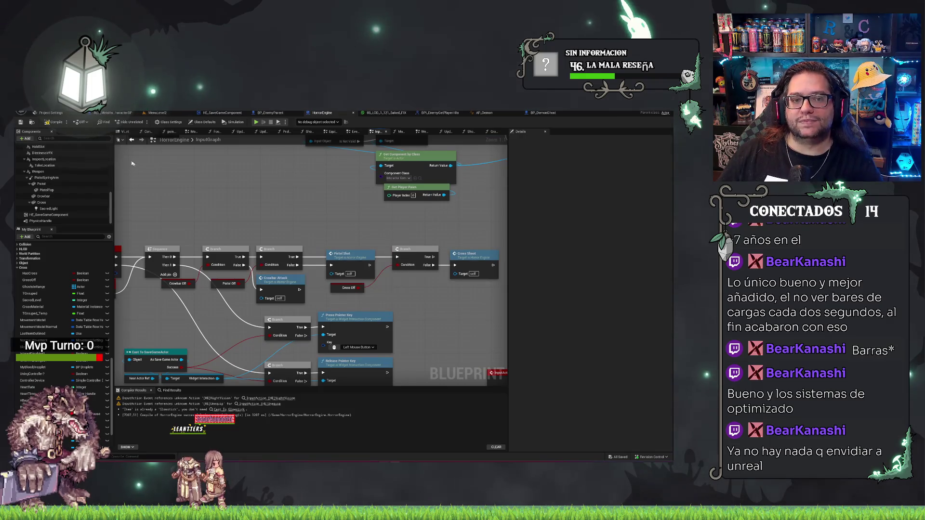
click(21, 122)
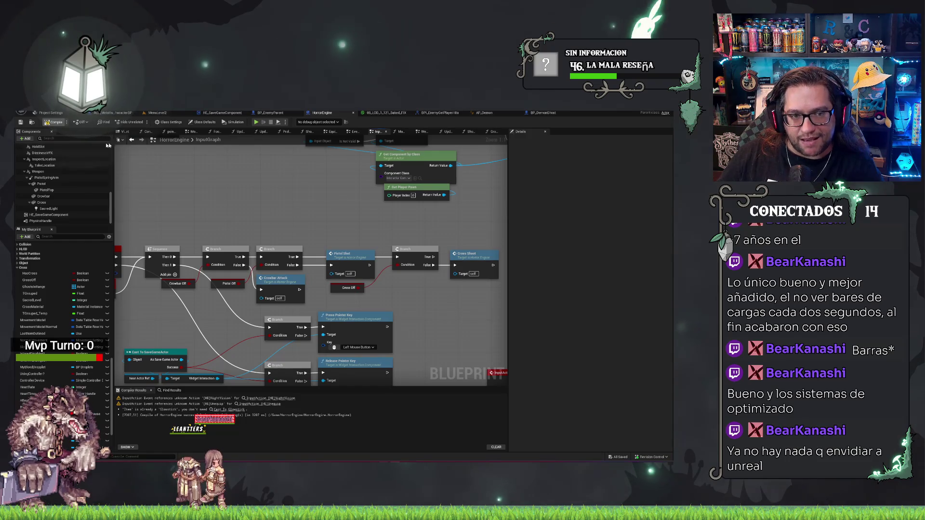
drag(444, 230, 308, 201)
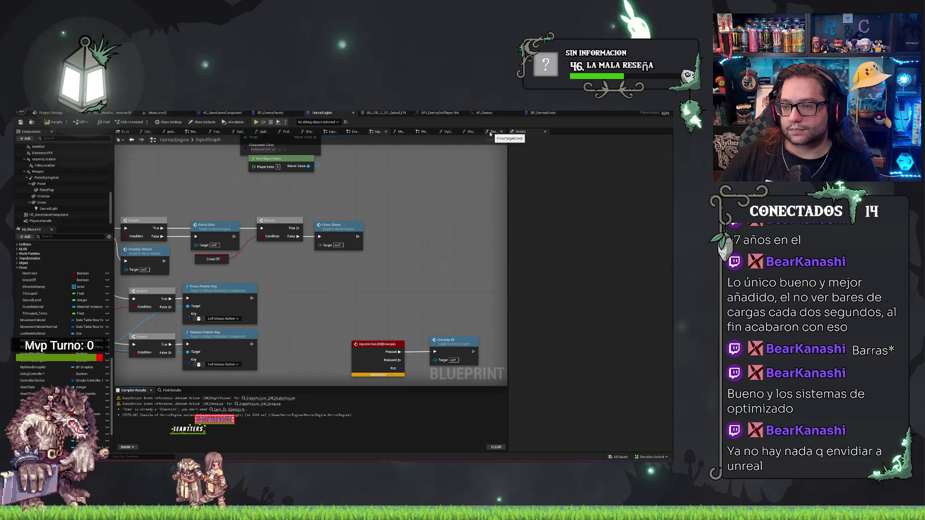
Step: Return to the WeaponGraph and drop a second Ghosts in Range getter below the CrossShoot chain
click(423, 131)
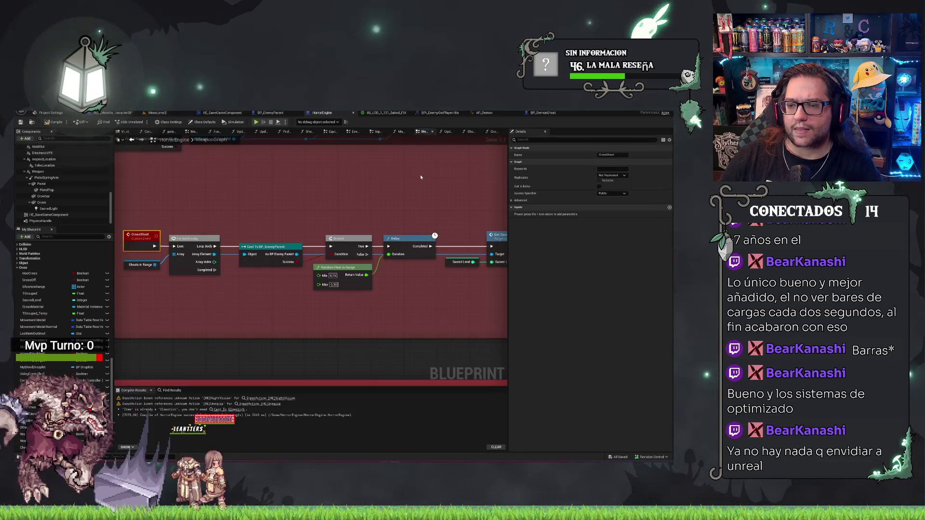
drag(420, 178, 300, 179)
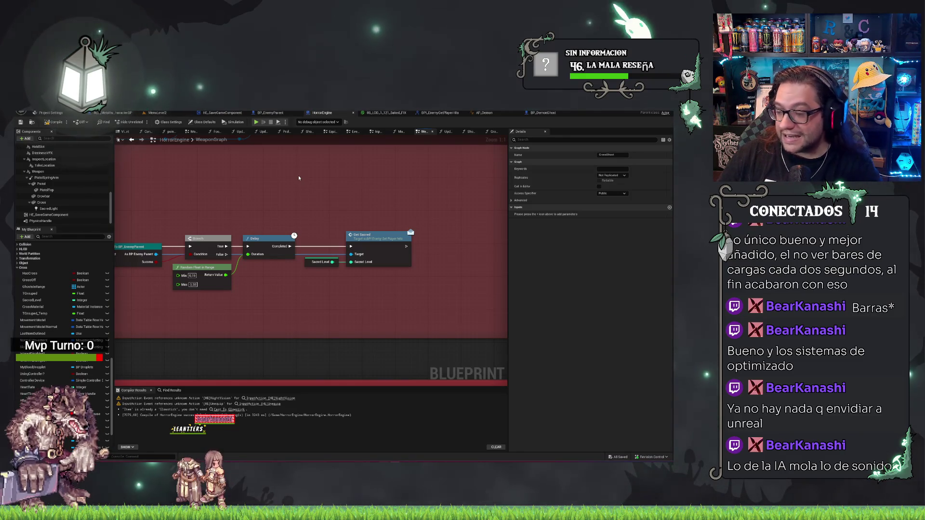
drag(307, 217, 311, 213)
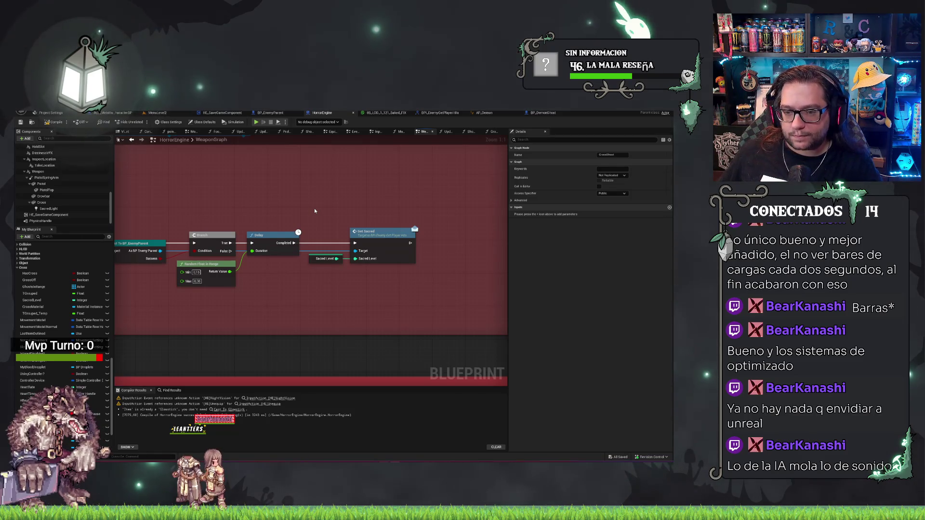
mouse_move(263, 184)
mouse_down()
mouse_move(308, 175)
mouse_move(187, 185)
mouse_up()
mouse_move(303, 199)
mouse_down()
mouse_move(332, 180)
mouse_move(517, 191)
mouse_up()
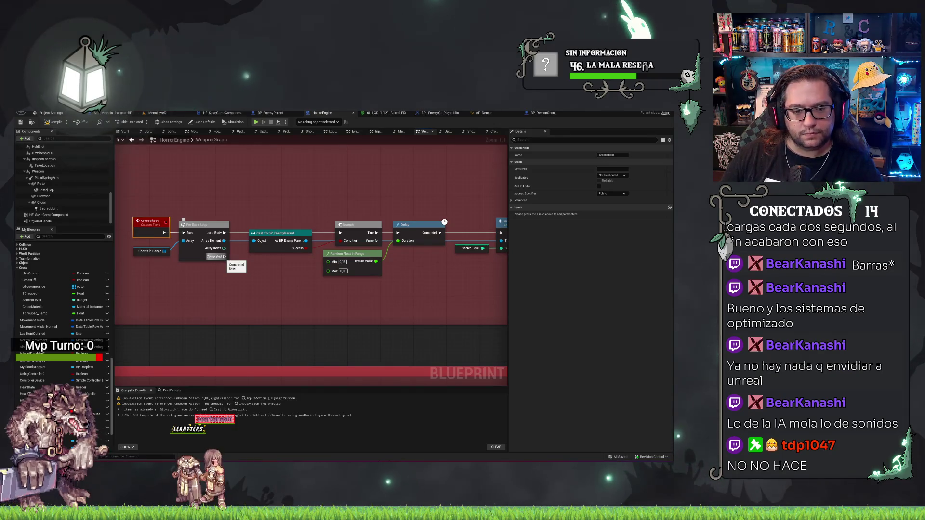
mouse_move(57, 286)
mouse_down()
mouse_move(199, 300)
mouse_move(262, 289)
mouse_up()
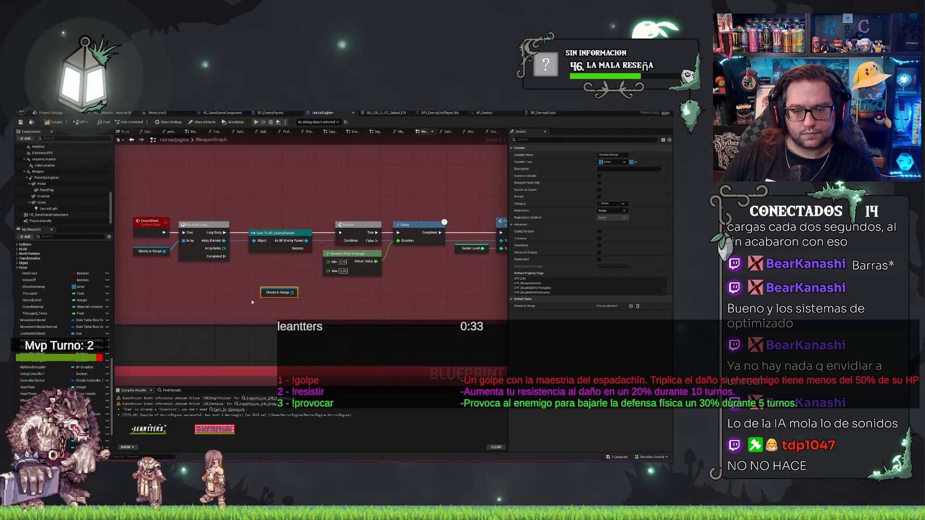
Step: Add a Clear node on the Ghosts in Range getter
mouse_move(279, 294)
mouse_down()
mouse_move(209, 299)
mouse_move(246, 299)
mouse_up()
text(clear)
key(Return)
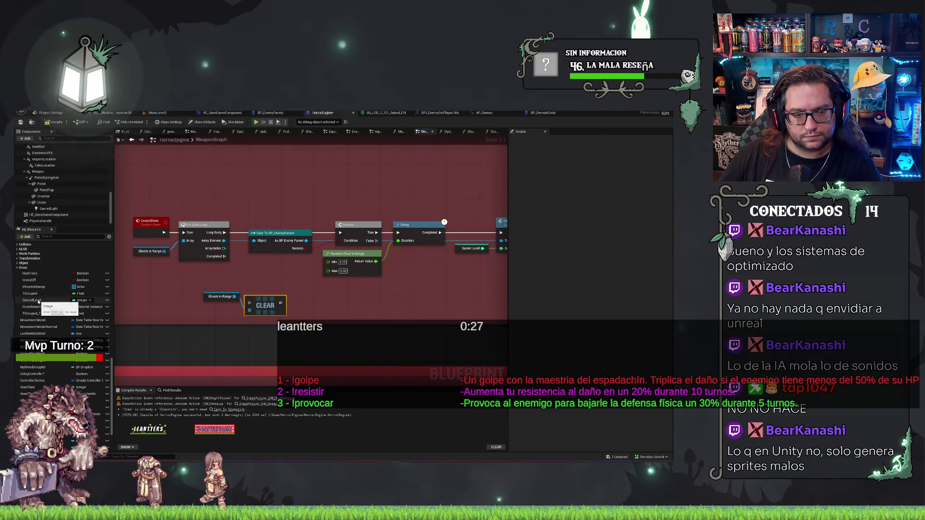
Step: Add SET Sacred Level and SET TGrouped nodes and chain them together
drag(39, 301, 32, 304)
drag(264, 310, 305, 309)
mouse_move(30, 293)
mouse_down()
mouse_move(386, 305)
mouse_move(370, 303)
mouse_up()
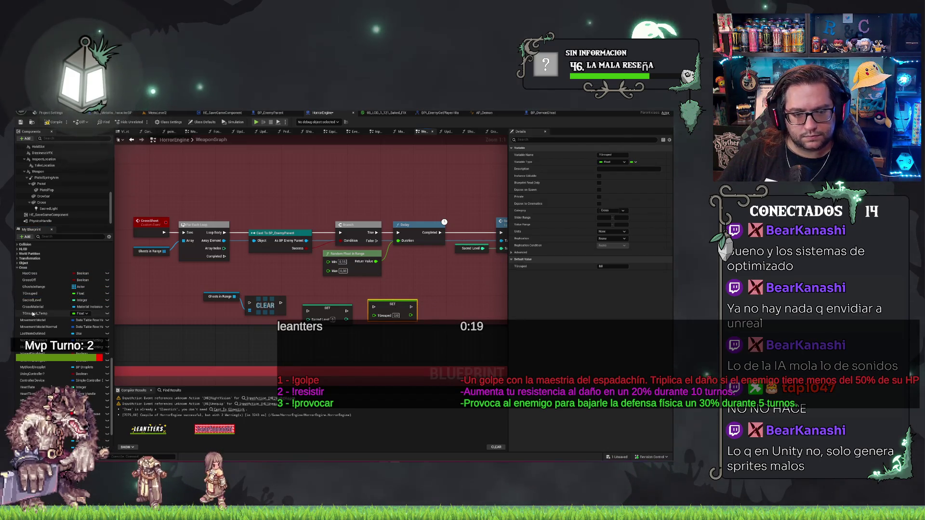
drag(34, 314, 433, 304)
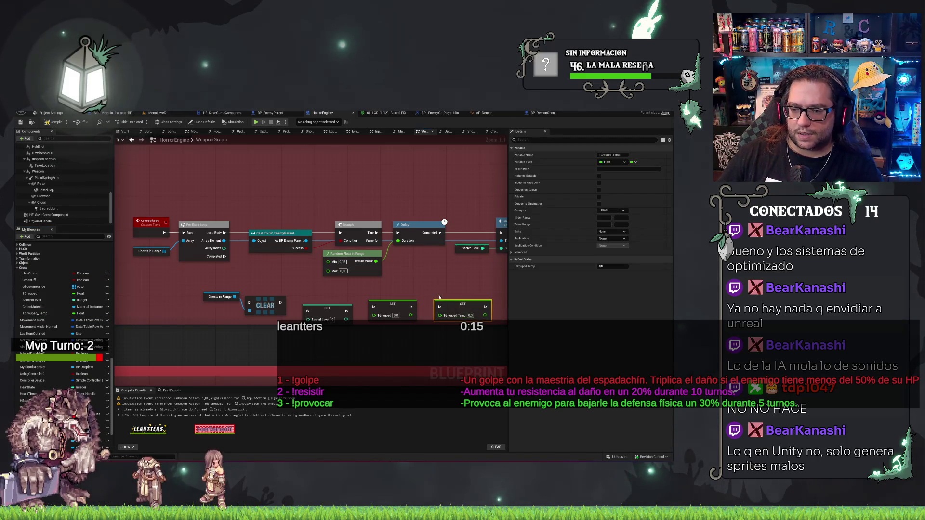
key(Delete)
drag(373, 307, 281, 305)
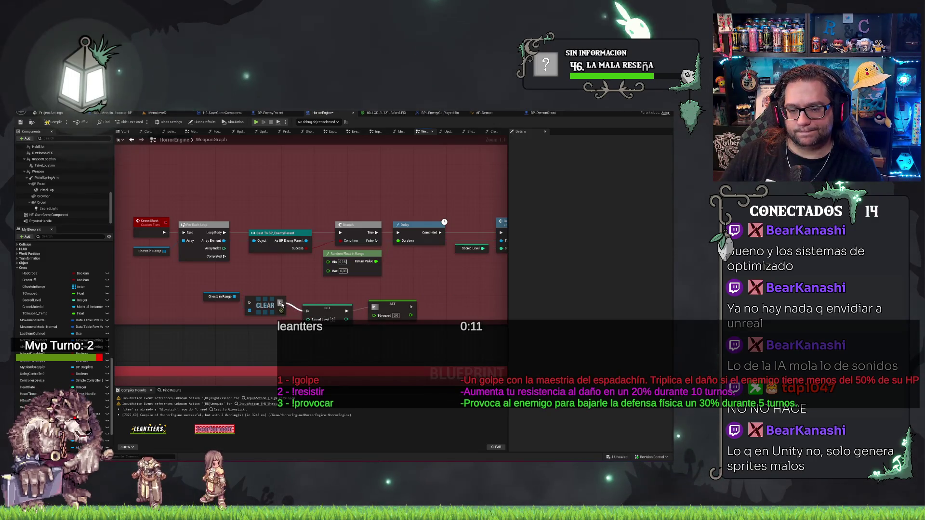
Step: Straighten the new nodes, wire the loop's Completed into Clear, and save
drag(183, 295, 393, 312)
key(q)
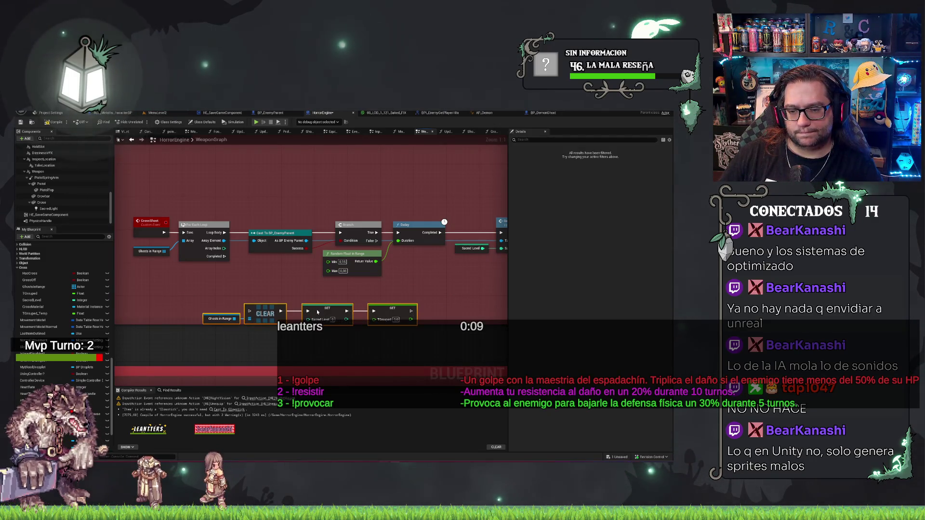
drag(317, 312, 313, 292)
drag(224, 257, 245, 290)
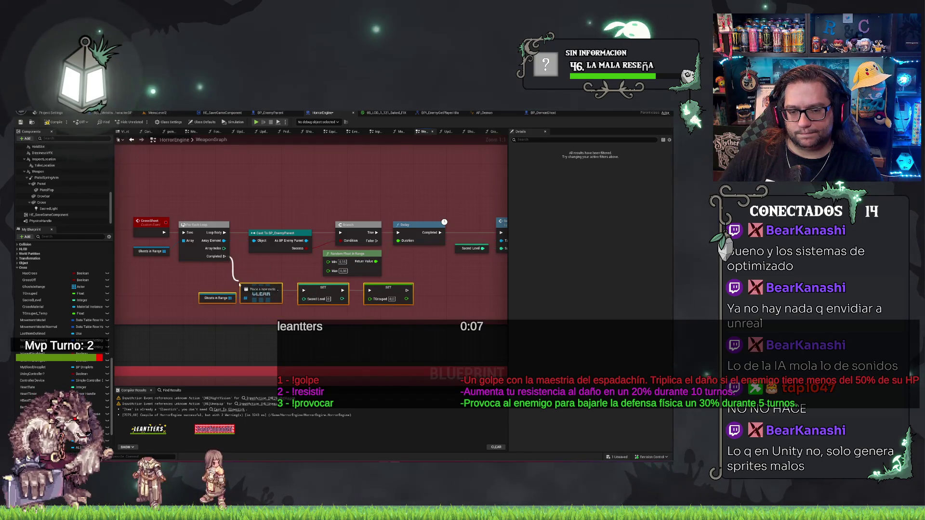
key(ctrl+s)
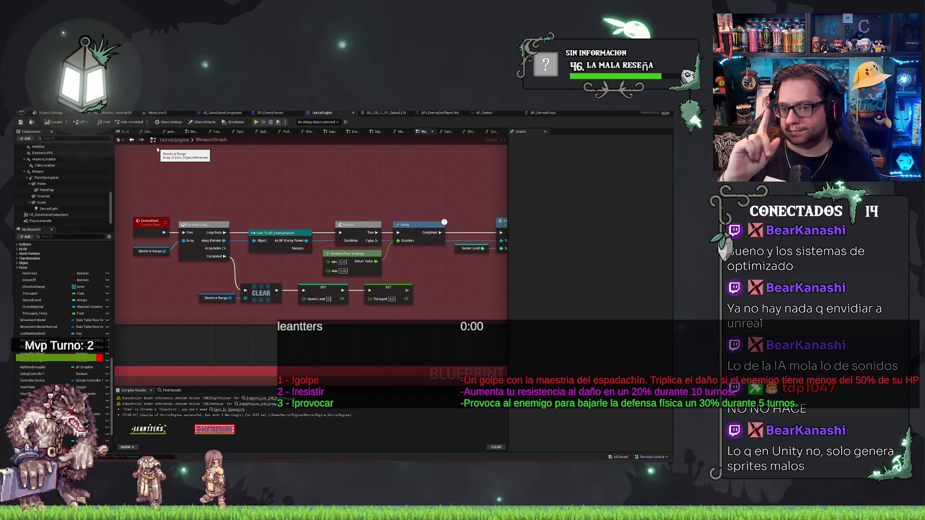
Step: Box-select the weapon loop and following nodes and shift them right to make room
click(149, 250)
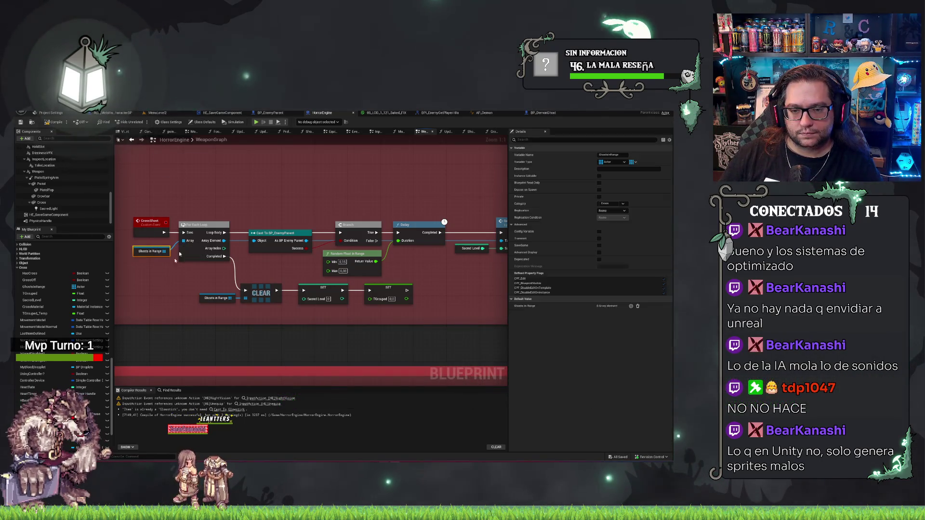
drag(204, 202, 365, 285)
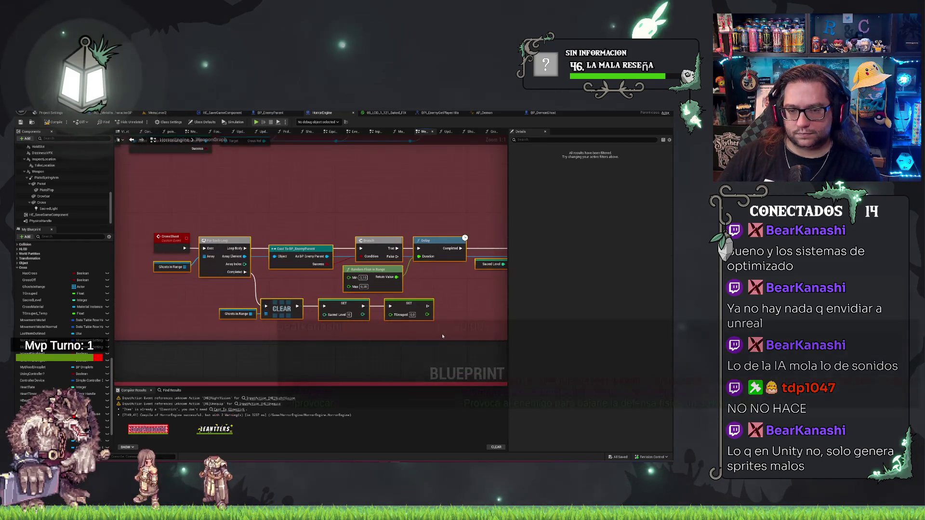
drag(410, 308, 492, 308)
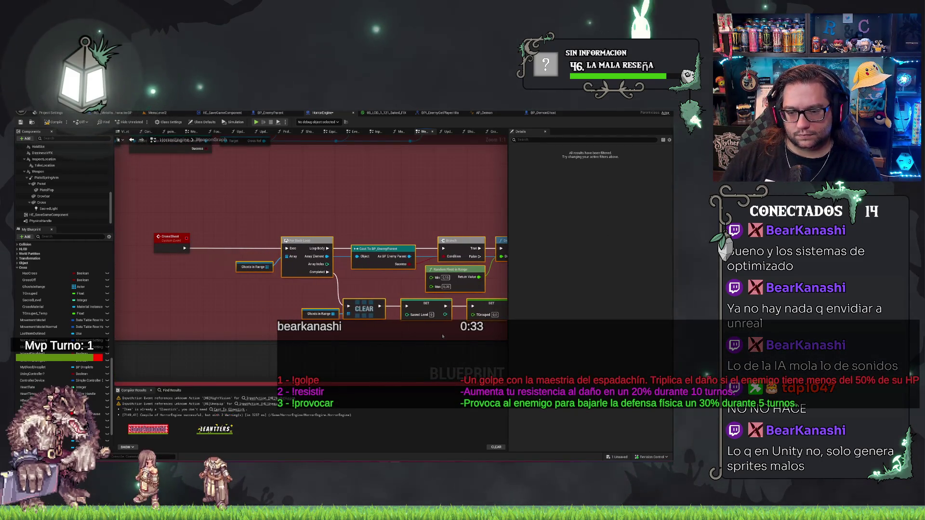
click(250, 312)
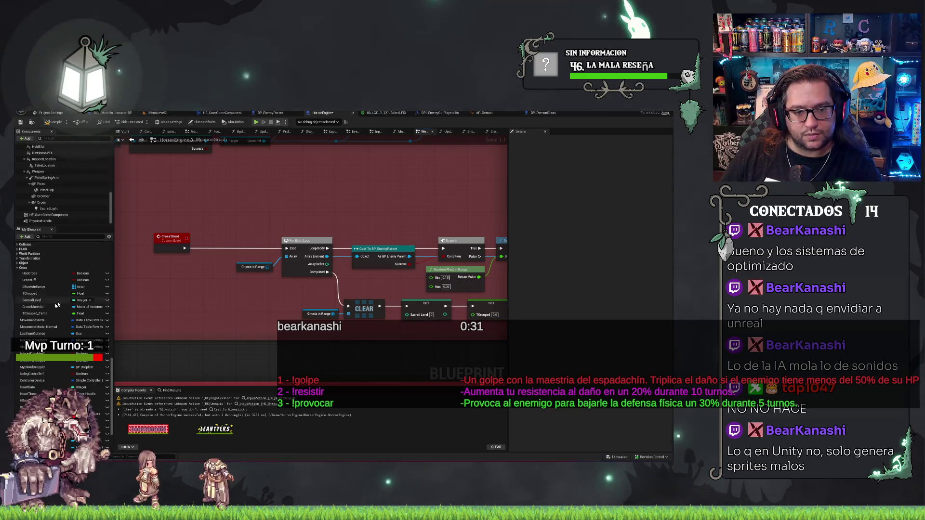
Step: Place a Sacred Level getter beside CrossShoot feeding a greater-than comparison
mouse_move(35, 304)
mouse_down()
mouse_move(188, 279)
mouse_move(169, 277)
mouse_move(206, 260)
mouse_up()
click(181, 275)
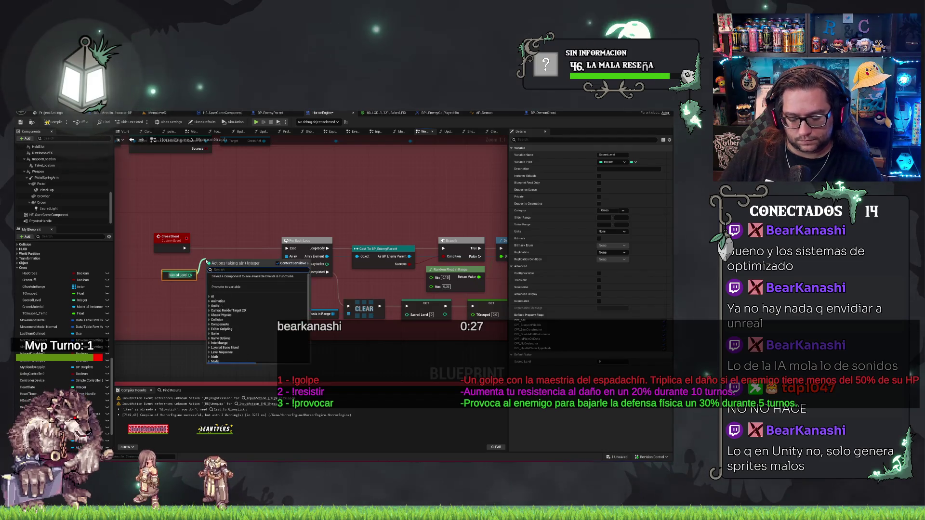
text(>)
key(Return)
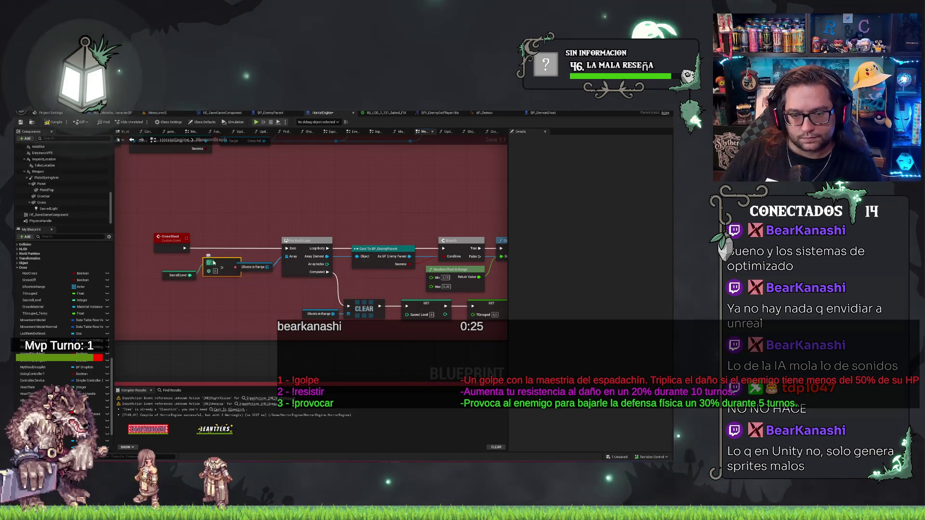
mouse_move(158, 264)
mouse_down()
mouse_move(198, 275)
mouse_move(176, 287)
mouse_up()
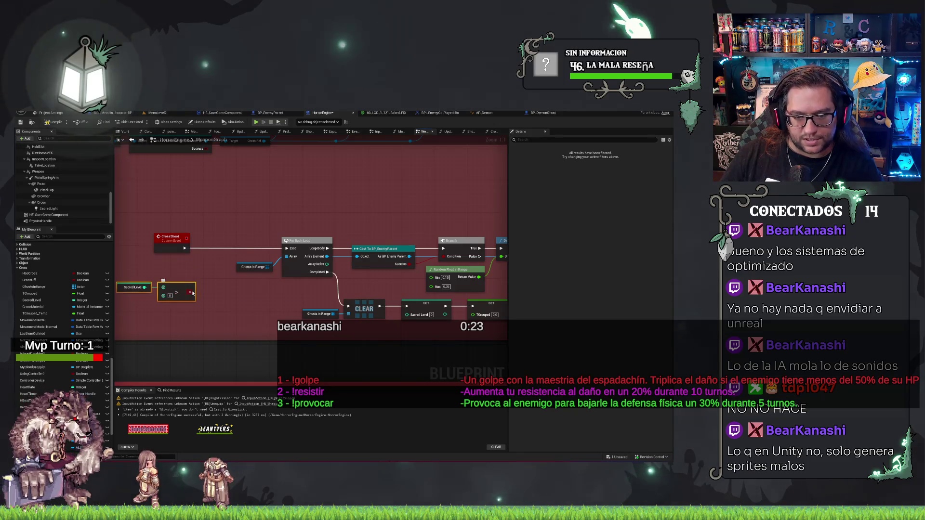
Step: Route CrossShoot's execution through a new Branch, compile, and return to MenuLevel2
key(b)
click(205, 241)
mouse_move(208, 248)
mouse_down()
mouse_move(184, 254)
mouse_move(289, 249)
mouse_move(346, 306)
mouse_up()
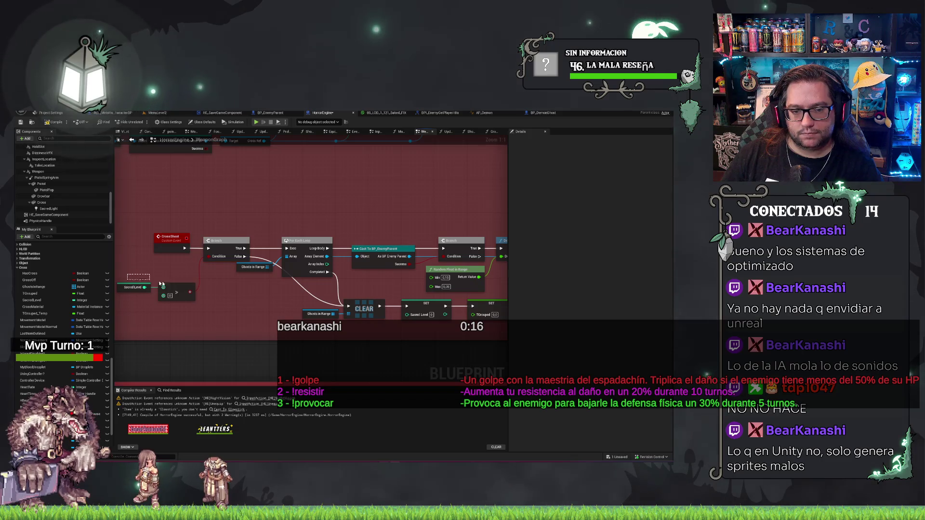
drag(161, 284, 161, 264)
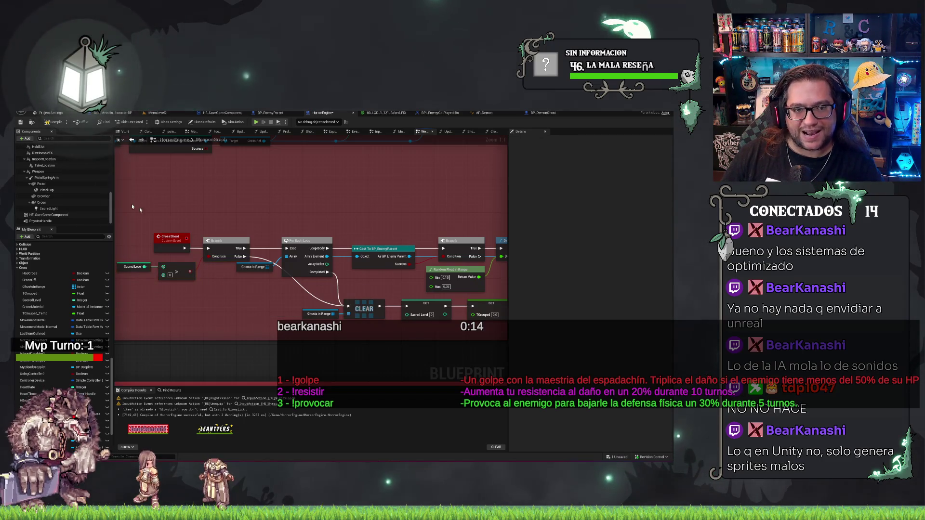
click(54, 122)
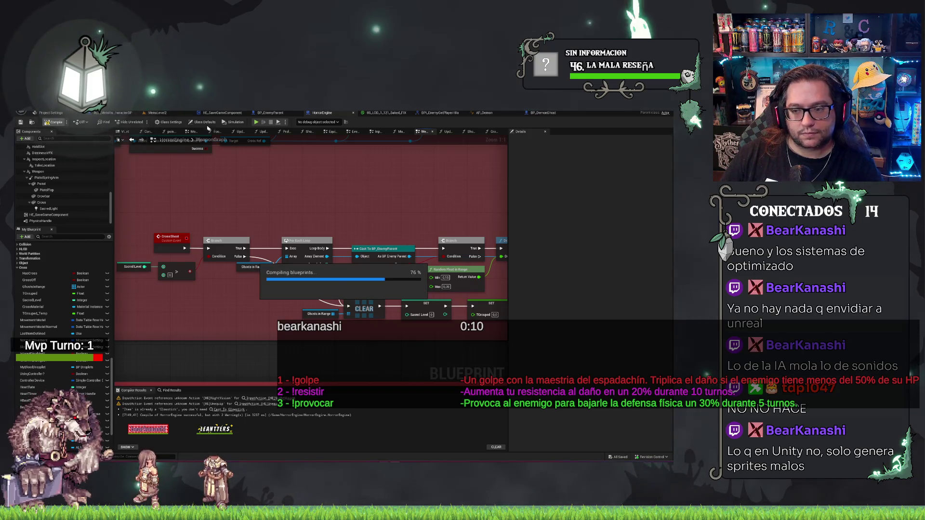
click(154, 113)
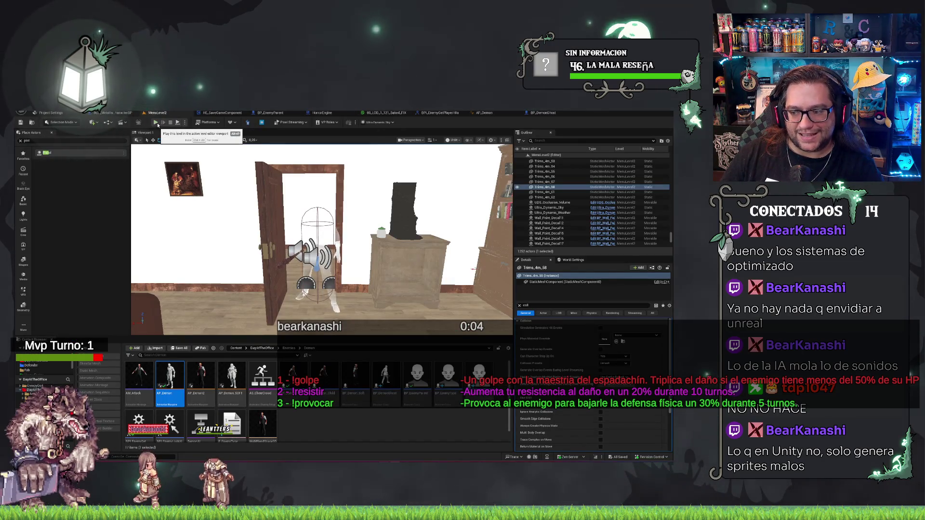
Step: Play-test from MenuLevel2 via New Game, then stop the session with Esc
click(542, 114)
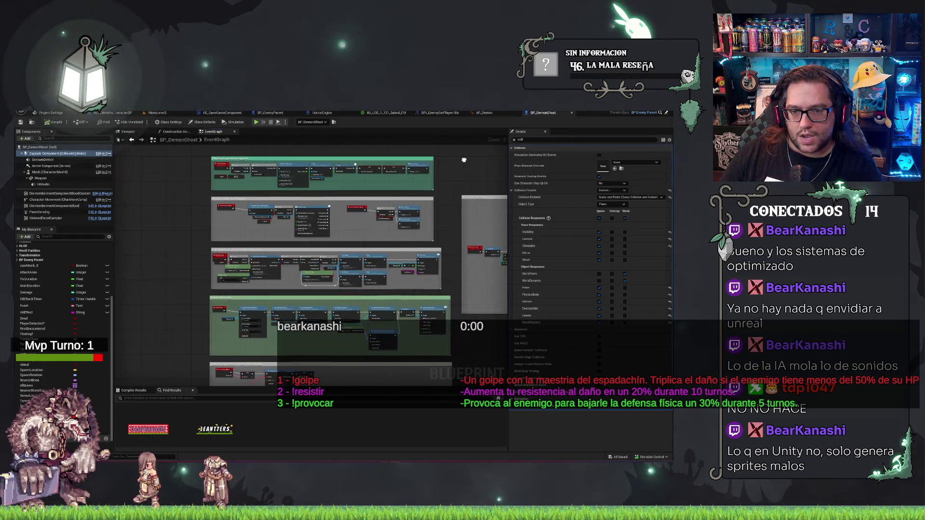
click(158, 112)
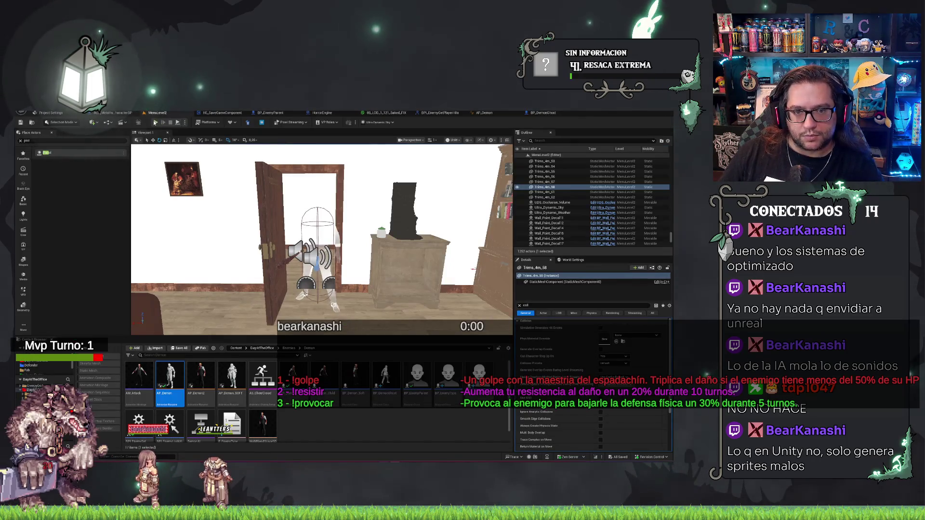
click(155, 122)
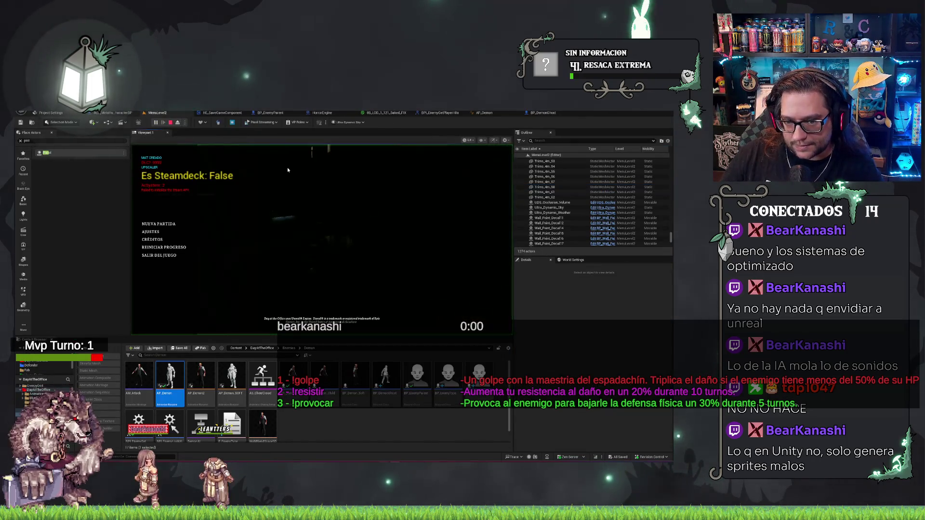
click(157, 225)
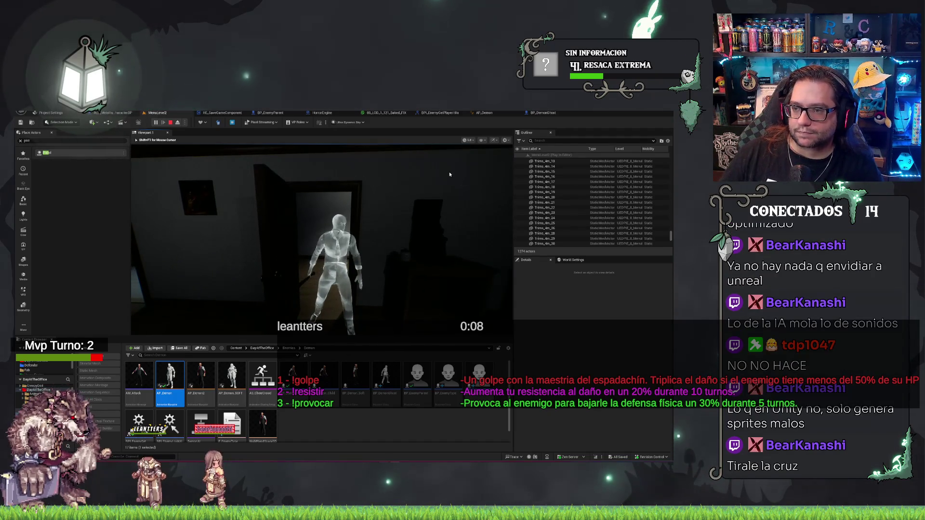
key(Escape)
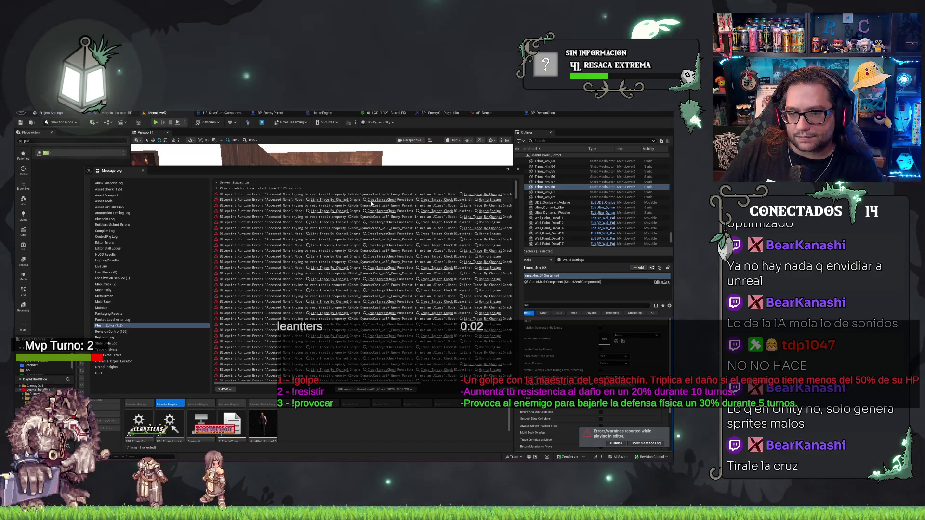
Step: Jump from the runtime error to CrossTargetCheck and review its trace, Sequence, LENGTH and AND nodes
click(375, 201)
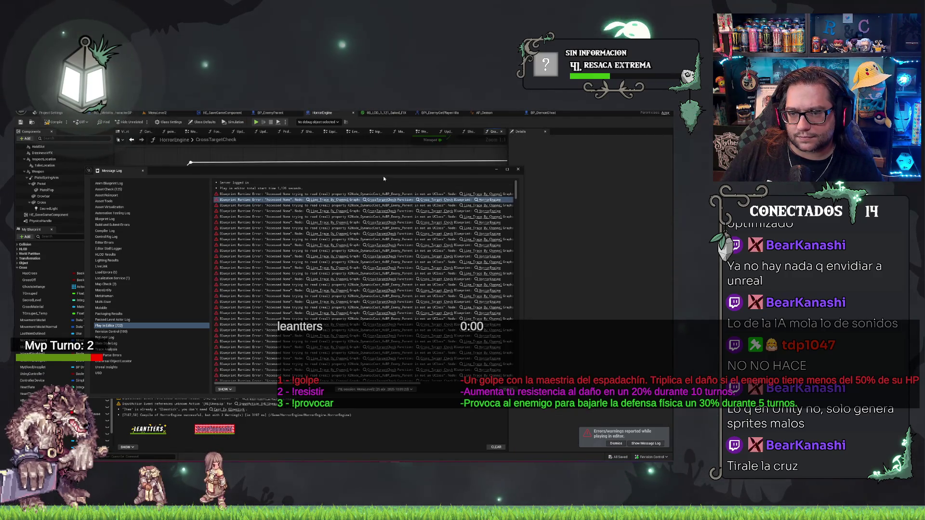
drag(382, 195, 395, 205)
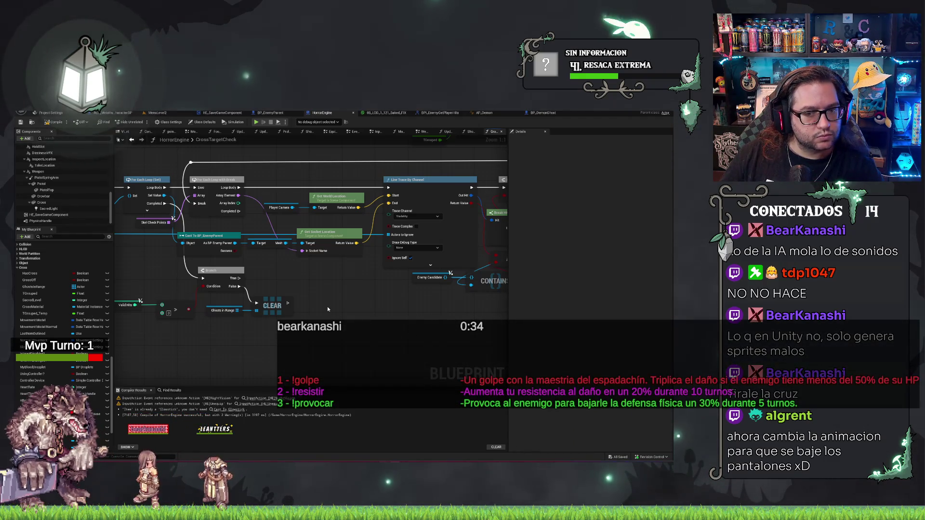
drag(328, 305, 424, 313)
drag(294, 305, 345, 326)
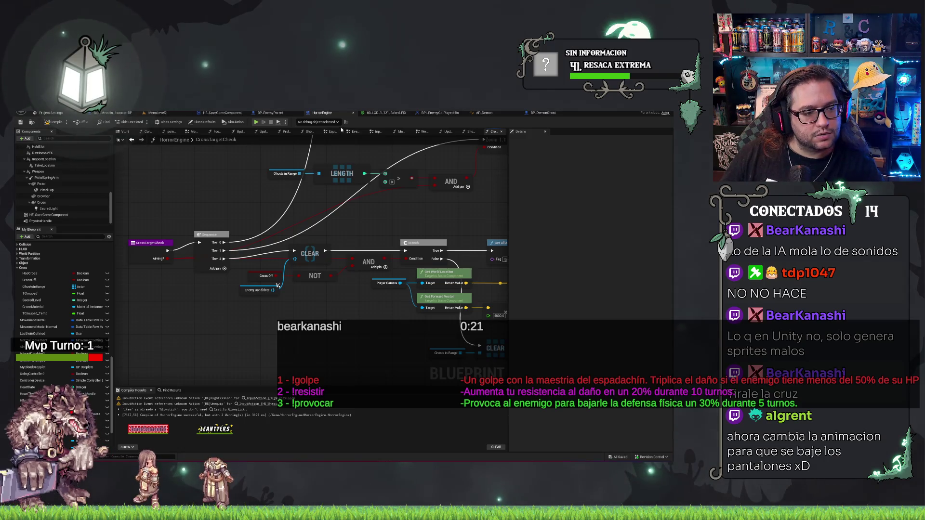
double_click(200, 139)
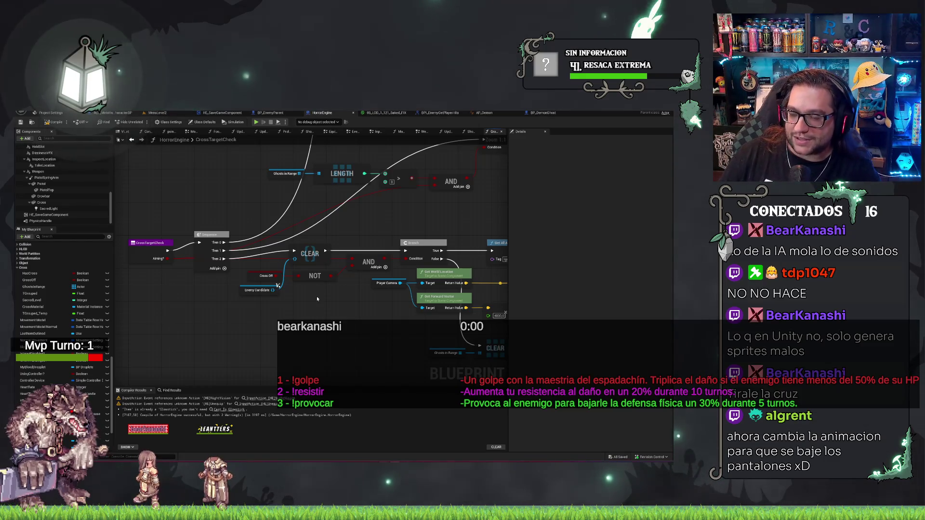
Step: Look briefly at the ShootTargetCheck function graph, then close it
drag(298, 304, 278, 299)
drag(301, 357, 320, 399)
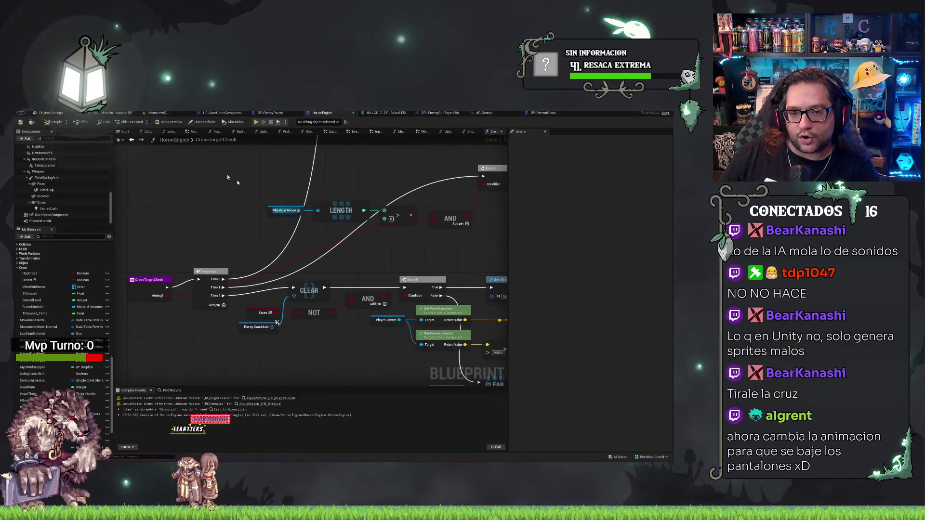
click(470, 131)
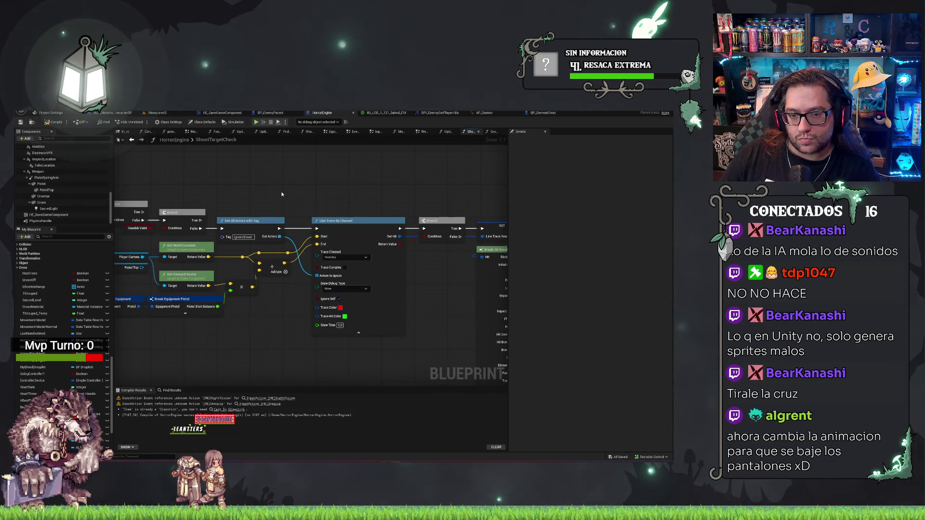
middle_click(466, 133)
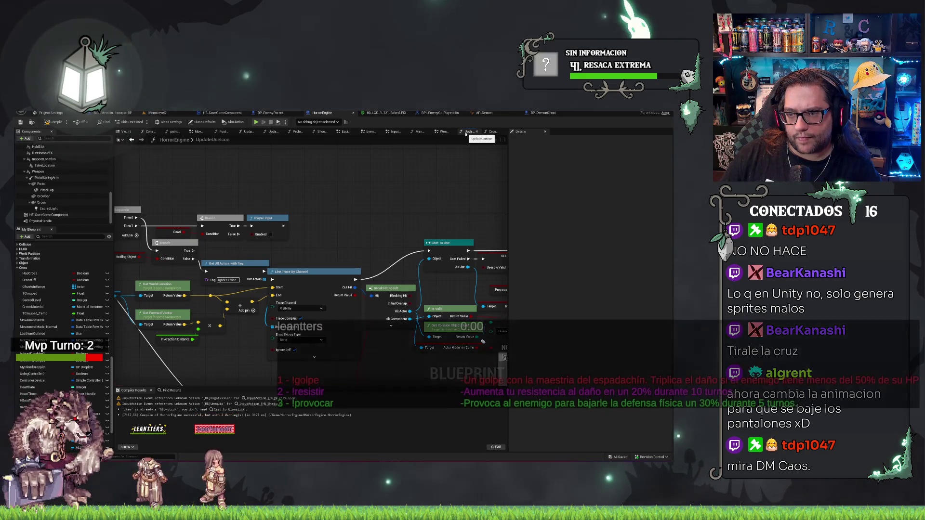
Step: Delete the CLEAR and Ghosts in Range nodes, then undo the deletion
middle_click(465, 133)
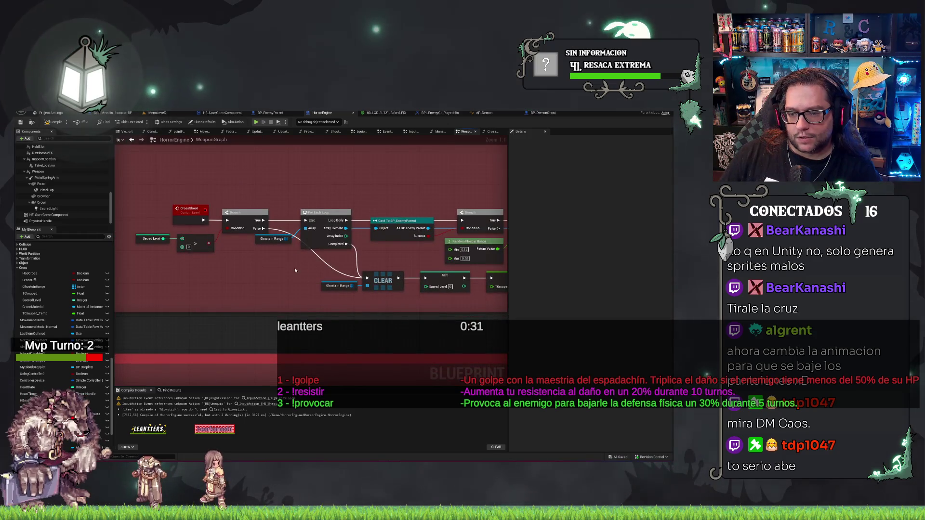
drag(295, 270, 404, 308)
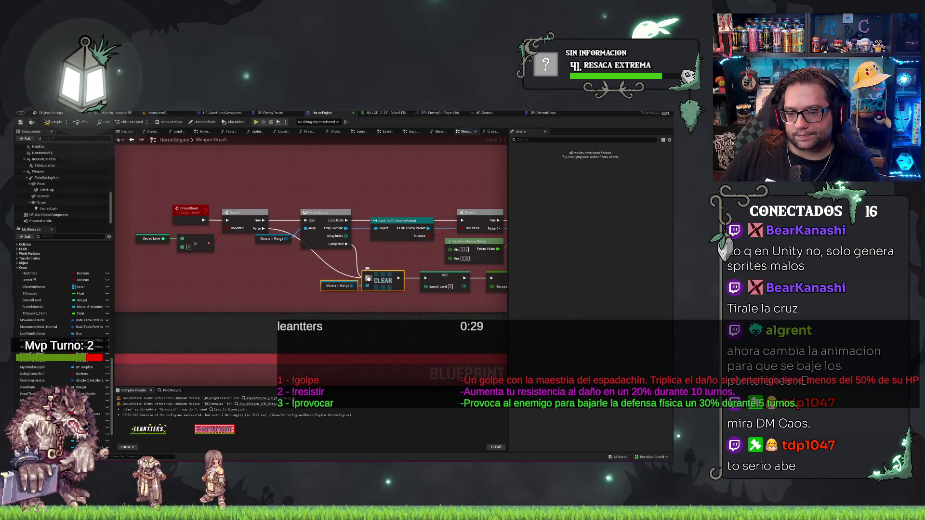
drag(368, 278, 425, 278)
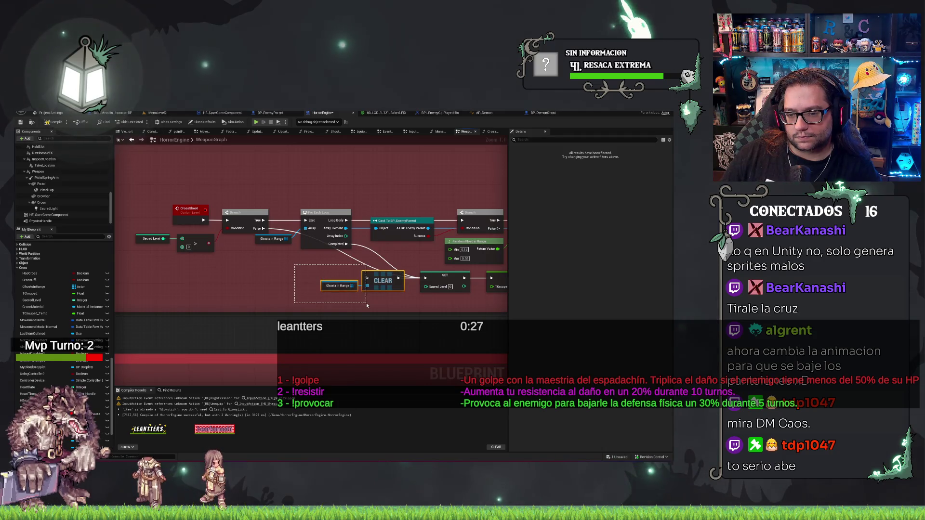
drag(367, 305, 364, 309)
key(Delete)
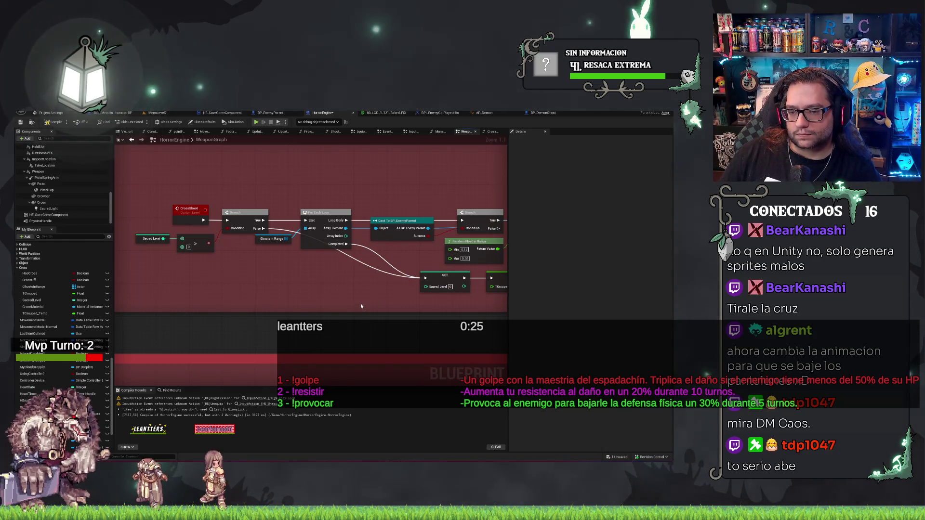
key(ctrl+z)
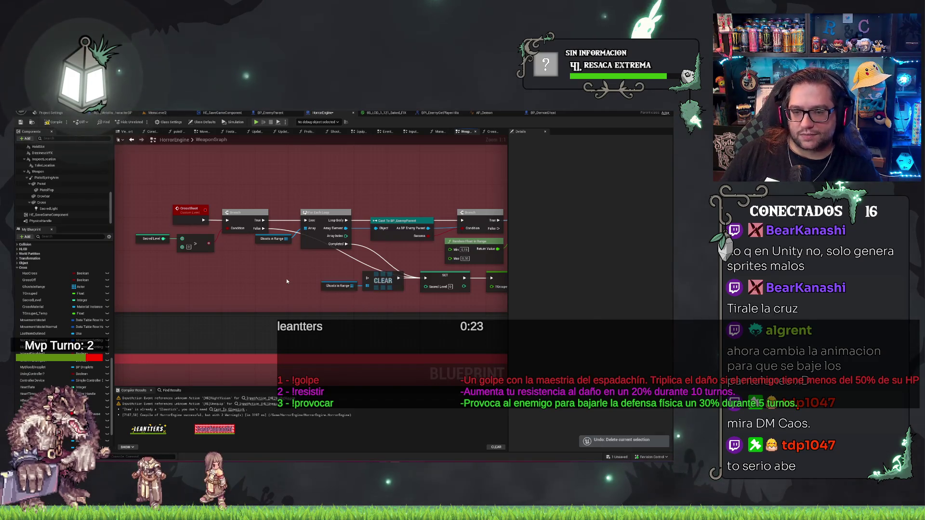
Step: Open the Get Sacred function definition from its graph node
drag(287, 280, 252, 280)
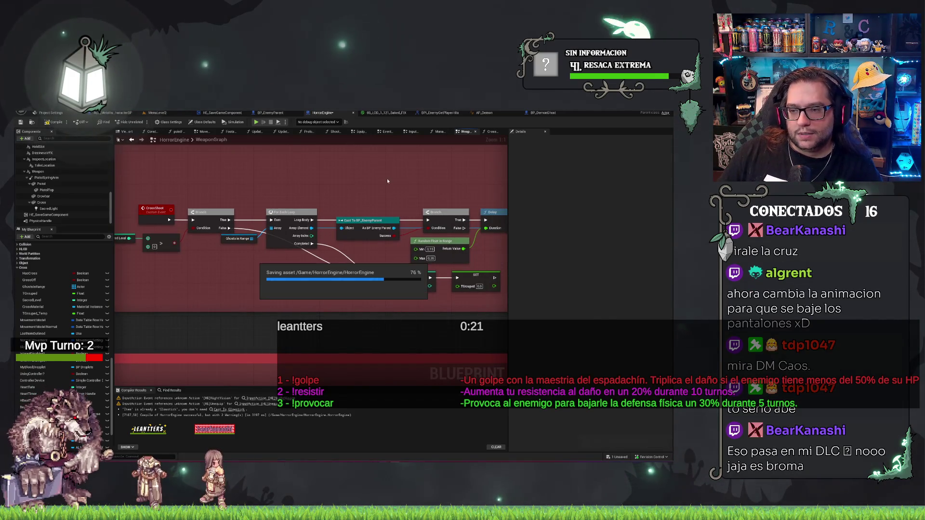
mouse_move(387, 178)
mouse_down()
mouse_move(251, 188)
mouse_move(369, 195)
mouse_up()
double_click(369, 196)
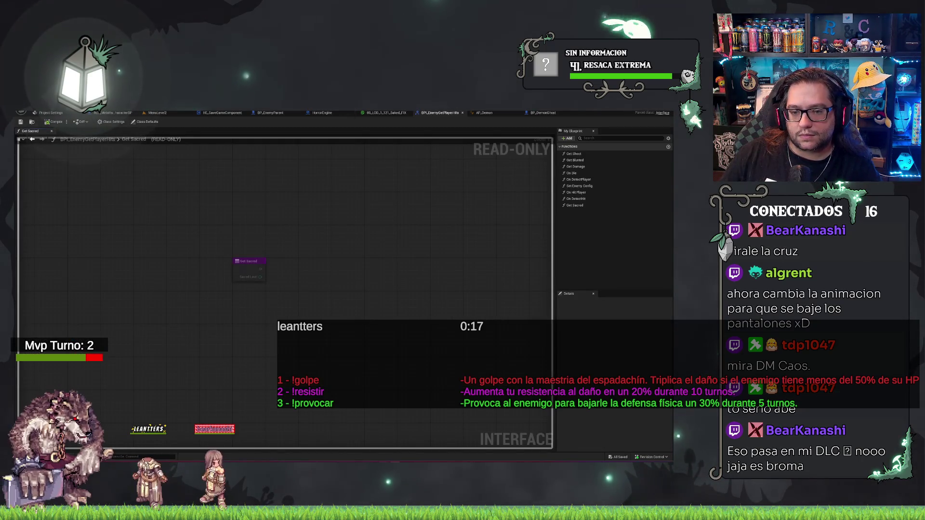
Step: In BP_EnemyParent's EventGraph, inspect the Event Get Sacred chain and its SET Hit Damage node
click(263, 114)
drag(406, 220, 360, 259)
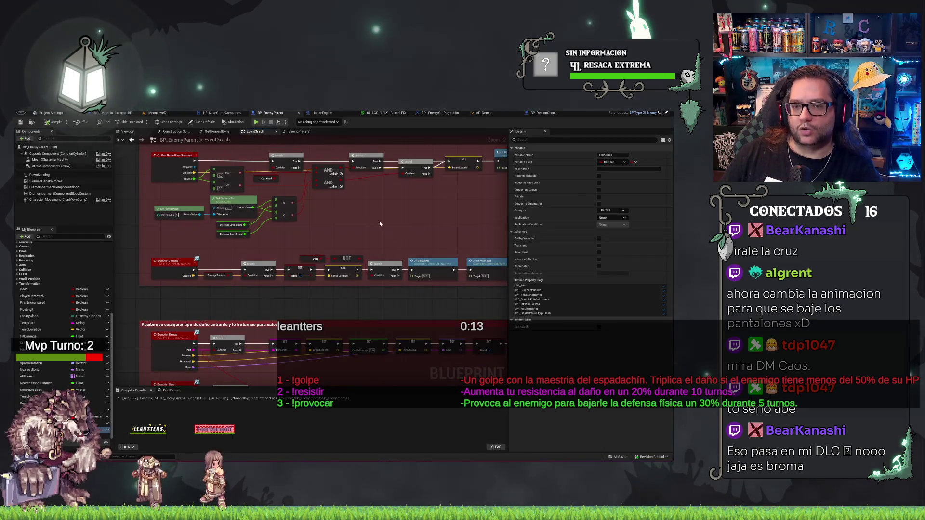
drag(226, 284, 261, 297)
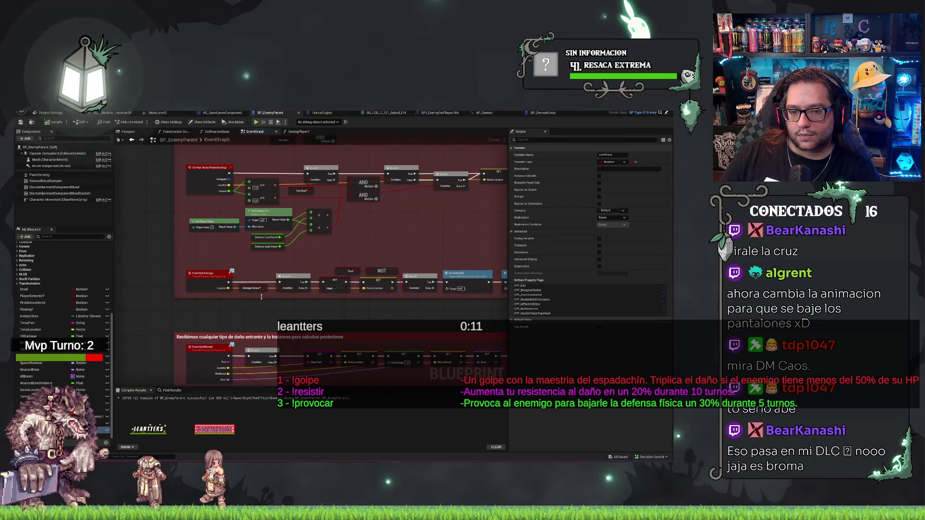
mouse_move(308, 237)
mouse_down()
mouse_move(380, 326)
mouse_move(357, 299)
mouse_move(283, 270)
mouse_move(289, 233)
mouse_up()
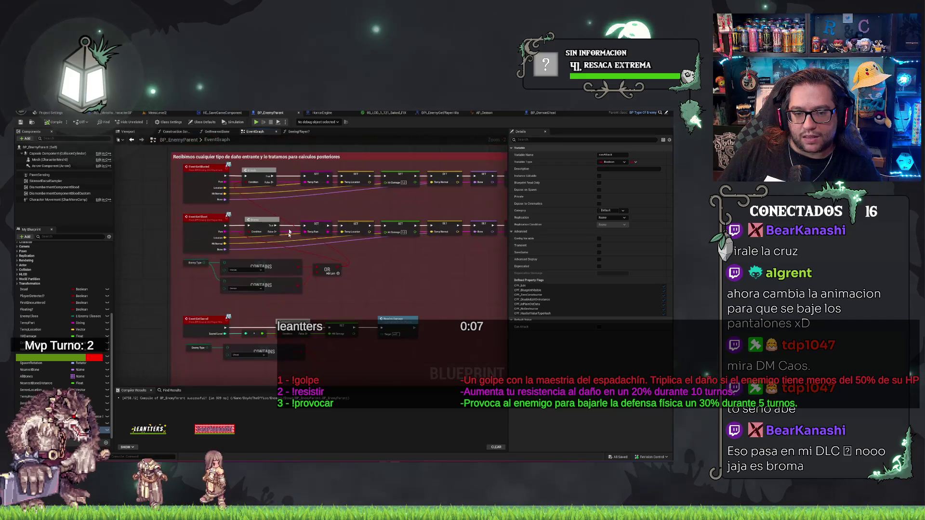
scroll(311, 307, up, 2)
mouse_move(311, 308)
mouse_down()
mouse_move(320, 236)
mouse_move(354, 291)
mouse_up()
click(151, 254)
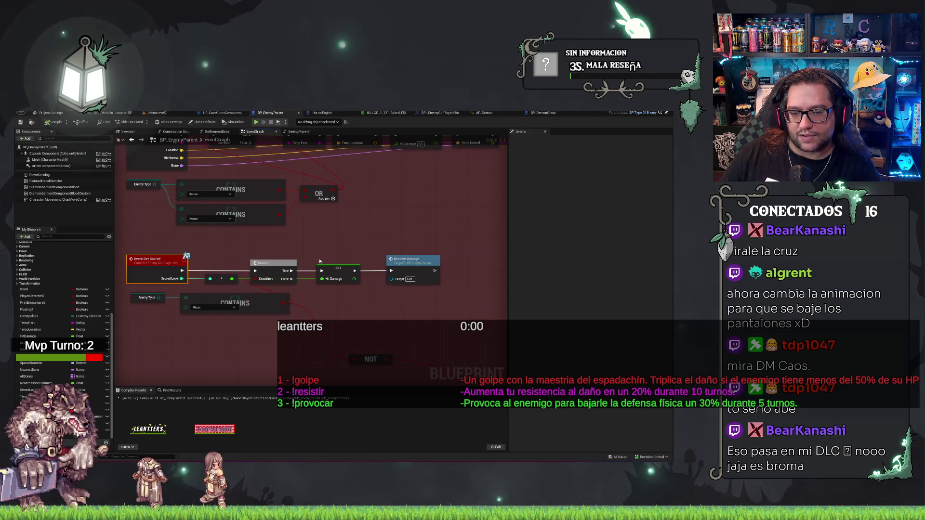
Step: Jump to ResolveDamage, inspect Crit Multiplier, and zoom out to the Switch on String rows
double_click(426, 258)
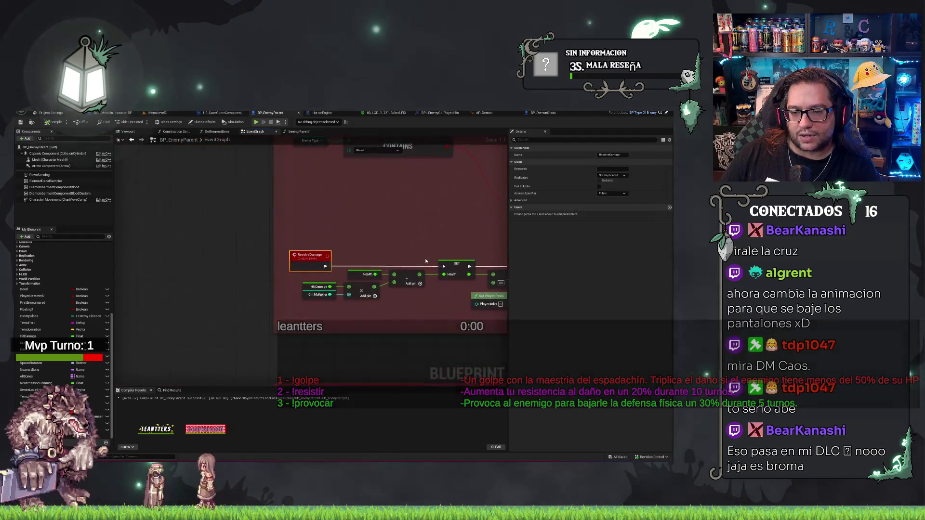
mouse_move(396, 236)
mouse_down()
mouse_move(339, 300)
mouse_move(354, 287)
mouse_up()
mouse_move(287, 354)
mouse_down()
mouse_move(255, 342)
mouse_move(295, 299)
mouse_move(284, 337)
mouse_up()
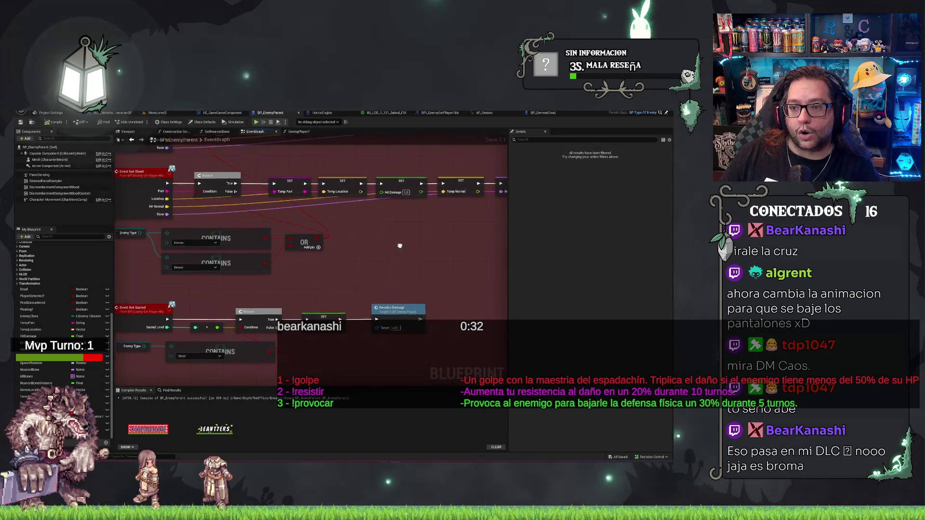
mouse_move(399, 246)
mouse_down()
mouse_move(390, 221)
mouse_move(337, 288)
mouse_move(306, 214)
mouse_up()
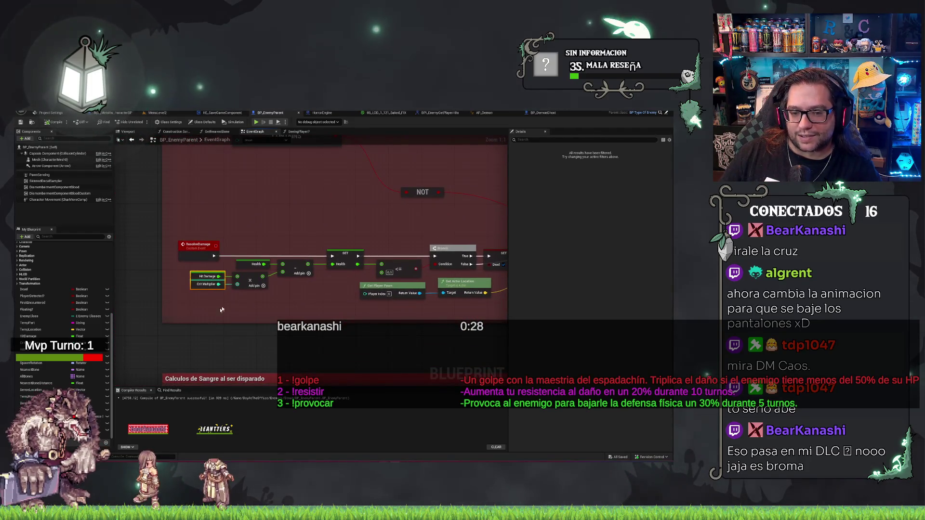
click(198, 287)
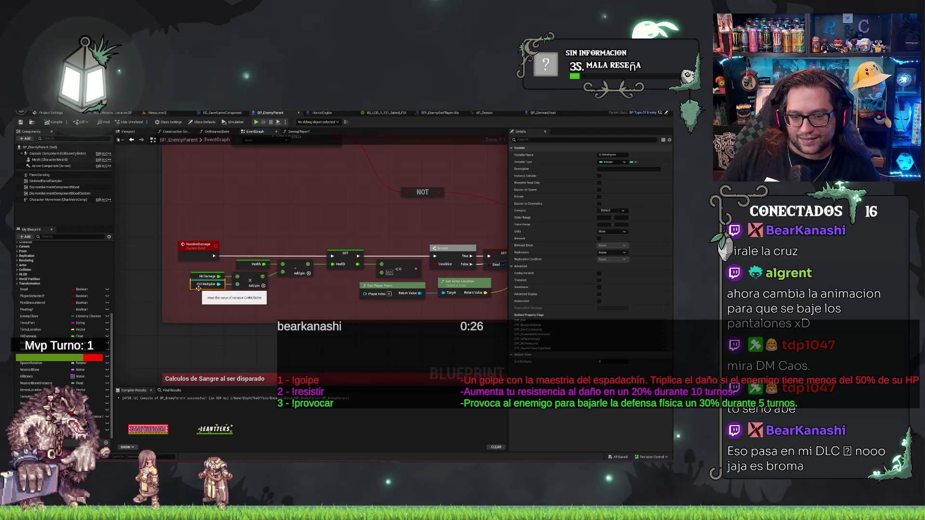
mouse_move(310, 196)
mouse_down()
mouse_move(240, 195)
mouse_move(276, 212)
mouse_move(479, 179)
mouse_up()
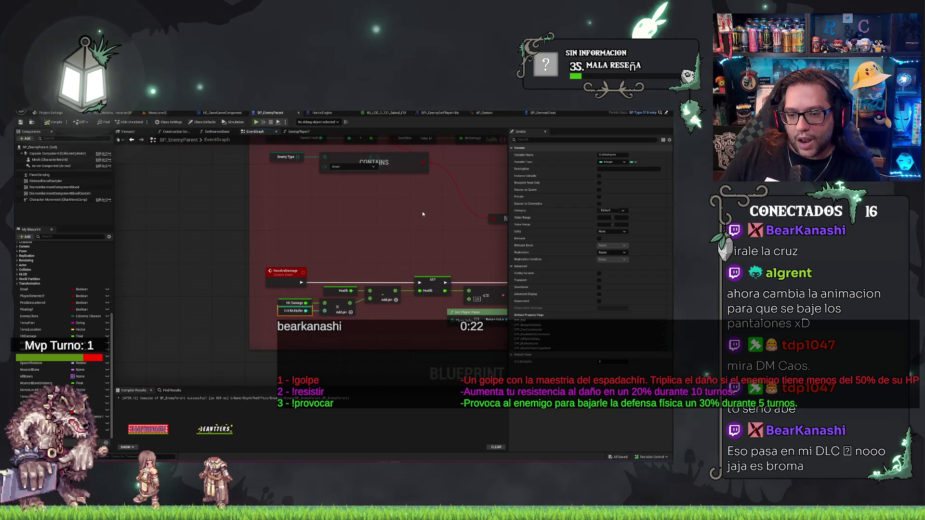
scroll(422, 214, down, 2)
mouse_move(422, 214)
mouse_down()
mouse_move(312, 279)
mouse_move(352, 282)
mouse_move(398, 222)
mouse_move(345, 260)
mouse_move(384, 260)
mouse_move(284, 266)
mouse_up()
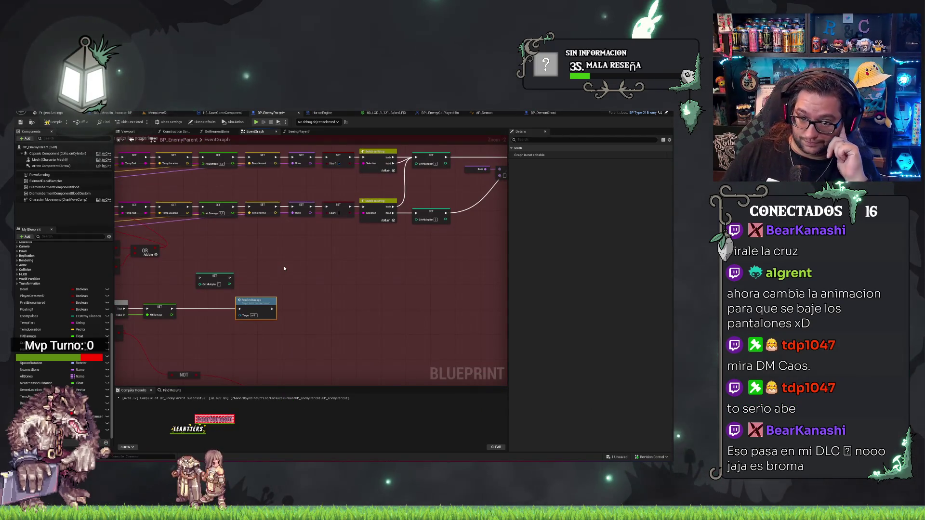
Step: Delete both SET Crit Multiplier nodes and reroute their execution wires through a reroute point
click(215, 282)
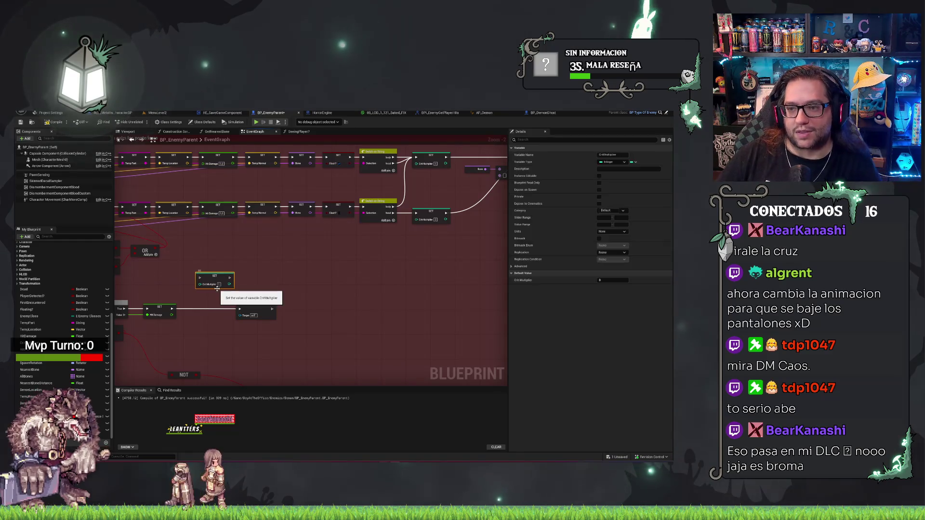
key(Delete)
scroll(403, 244, up, 3)
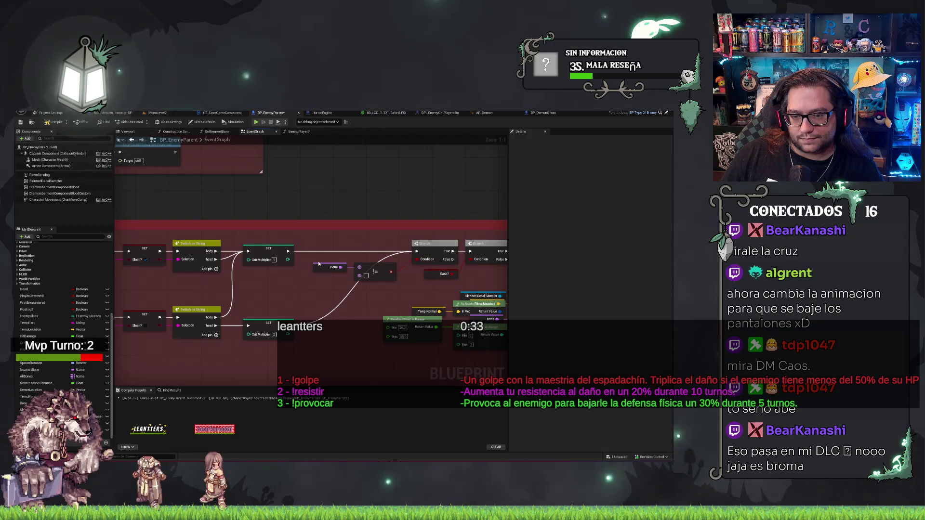
double_click(301, 248)
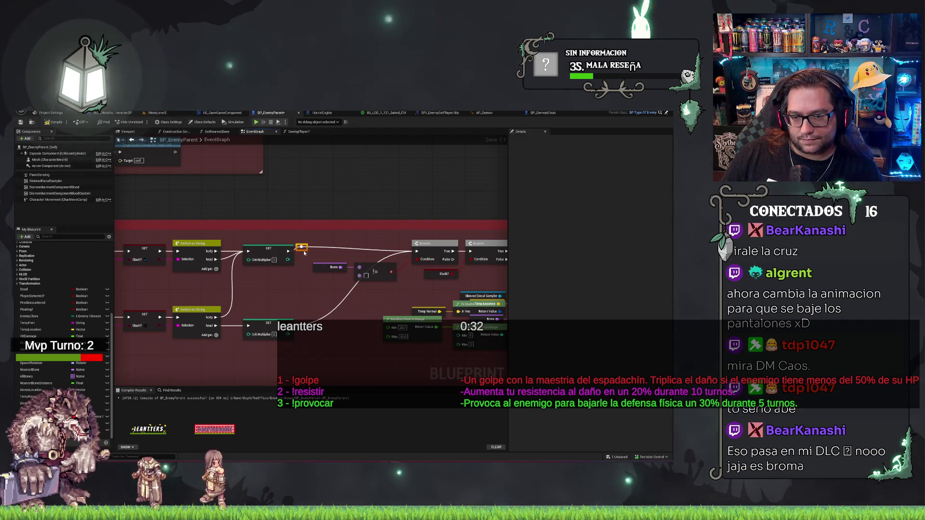
ctrl+click(273, 246)
key(q)
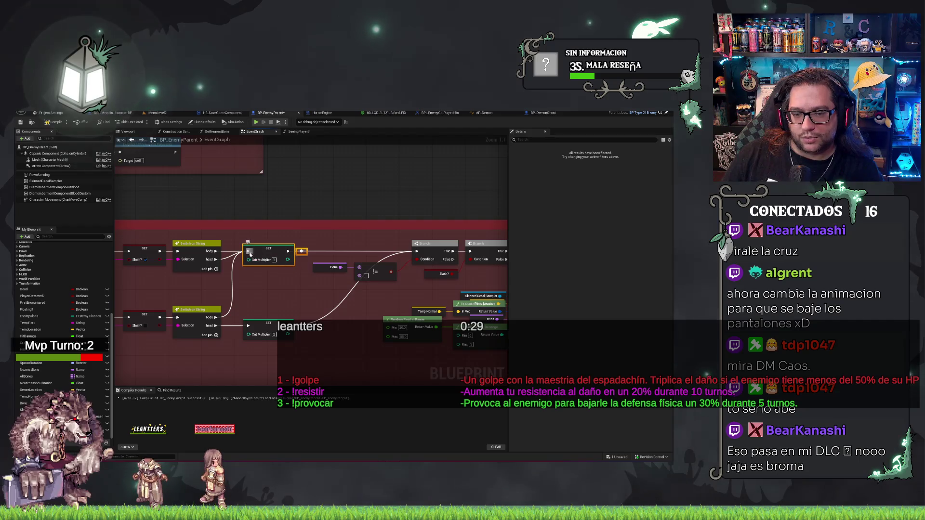
drag(250, 254, 274, 253)
drag(295, 254, 302, 252)
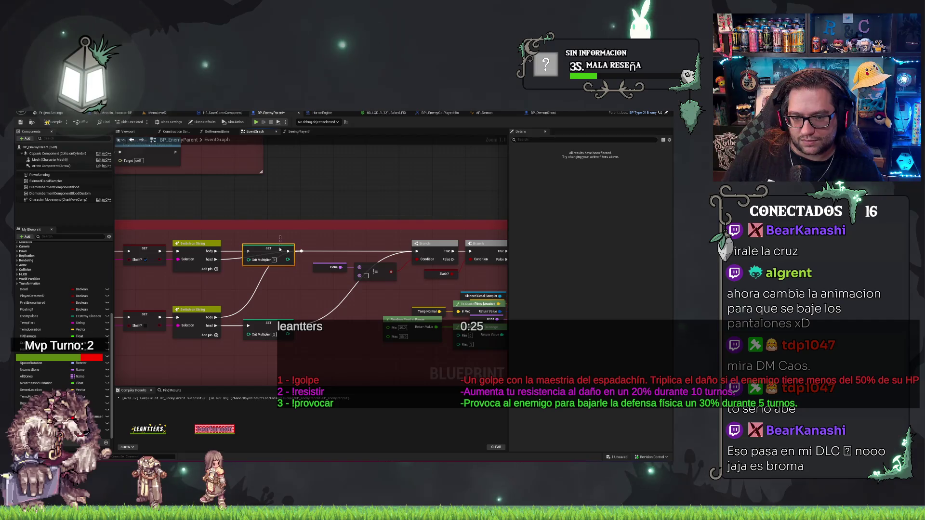
key(Delete)
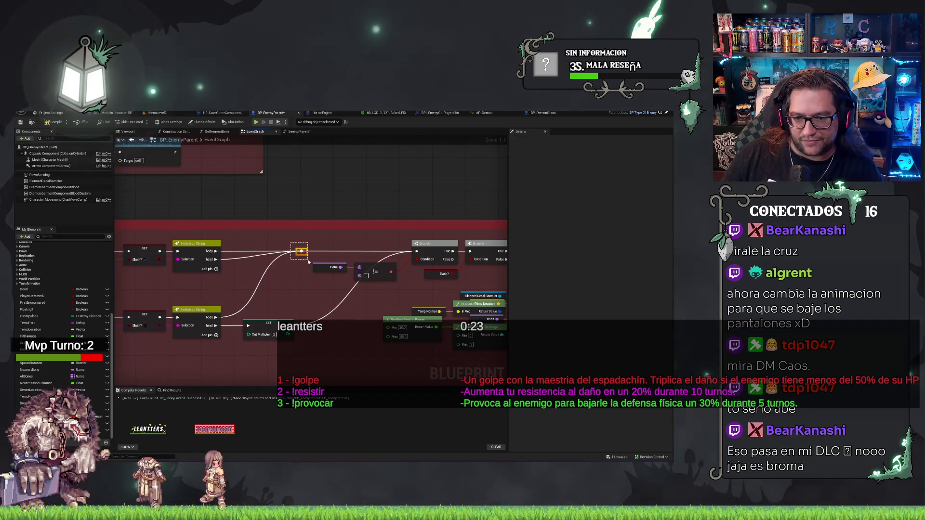
drag(301, 251, 252, 251)
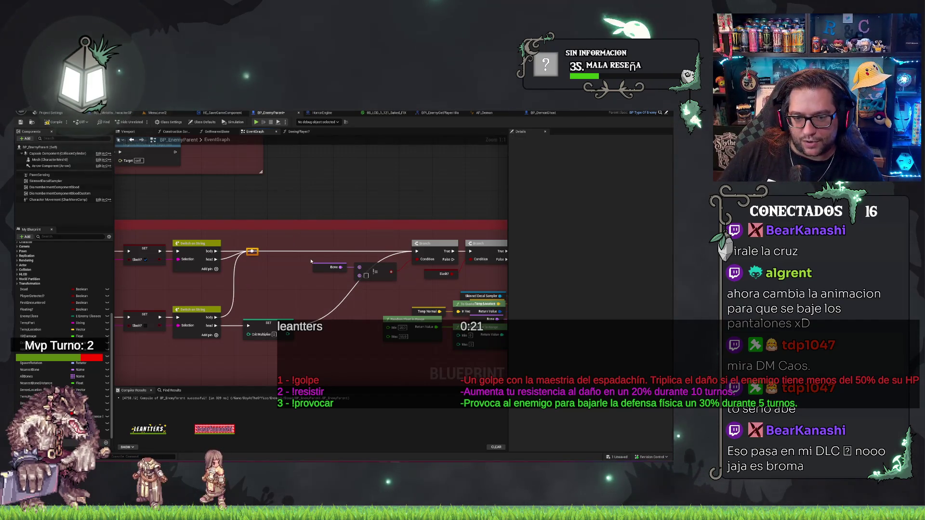
Step: Keep the Crit Multiplier variable name unchanged and save the blueprint
scroll(83, 378, down, 1)
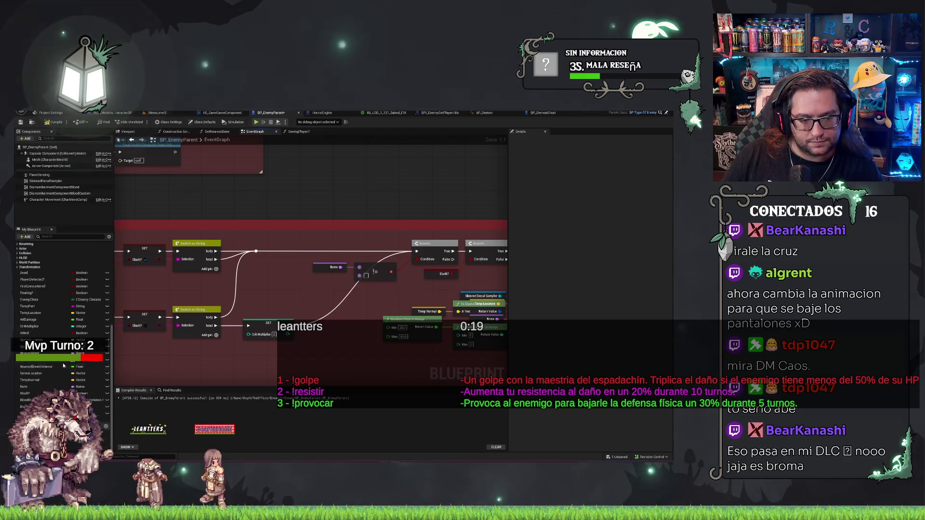
text(cr)
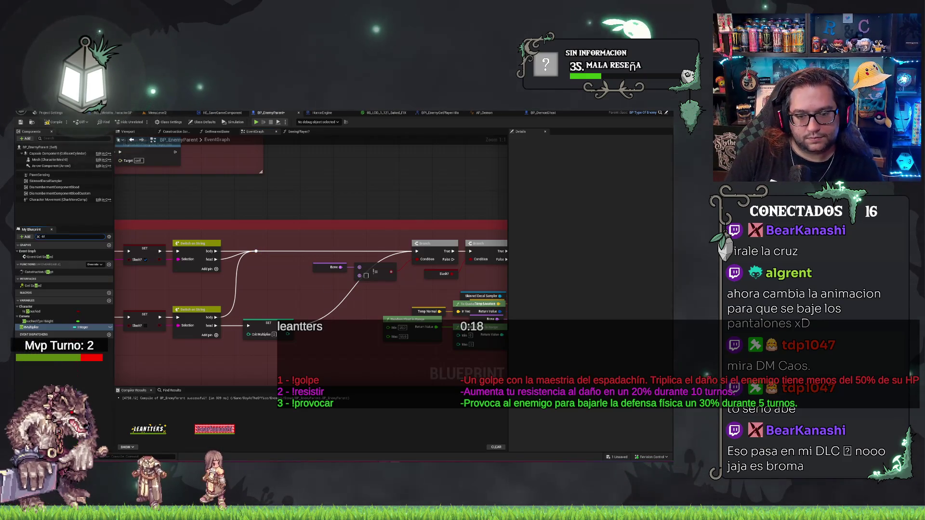
text(it)
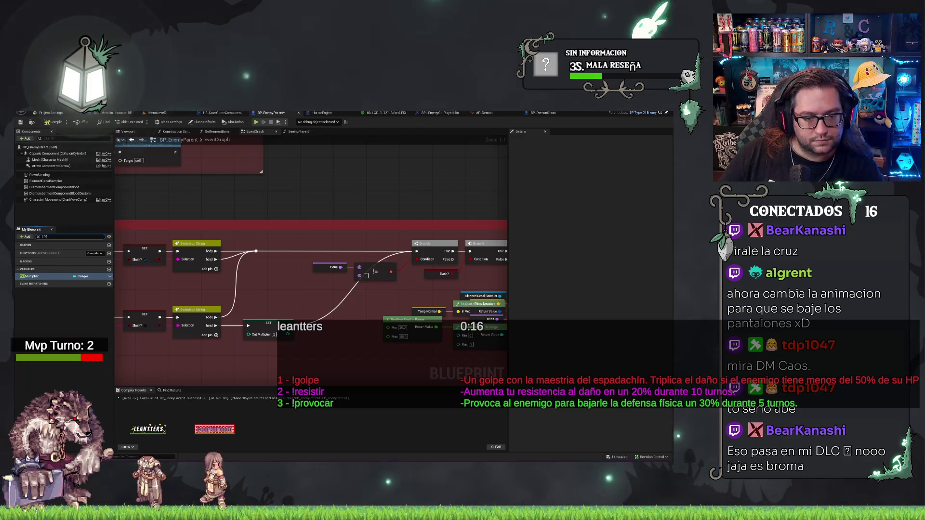
key(F2)
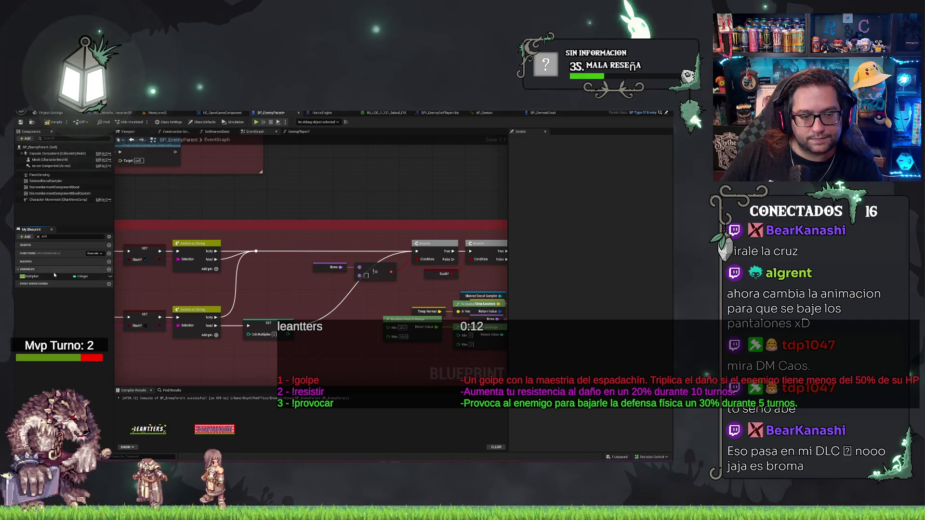
key(Return)
key(ctrl+s)
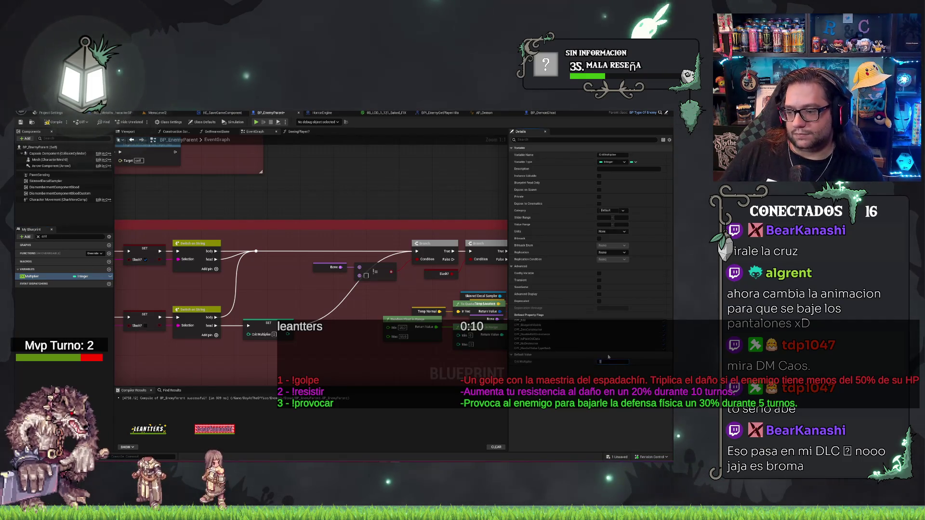
Step: Shift the Resolve Damage node slightly left, then return to MenuLevel2
mouse_move(356, 331)
mouse_down()
mouse_move(258, 279)
mouse_move(512, 206)
mouse_move(395, 213)
mouse_up()
click(448, 234)
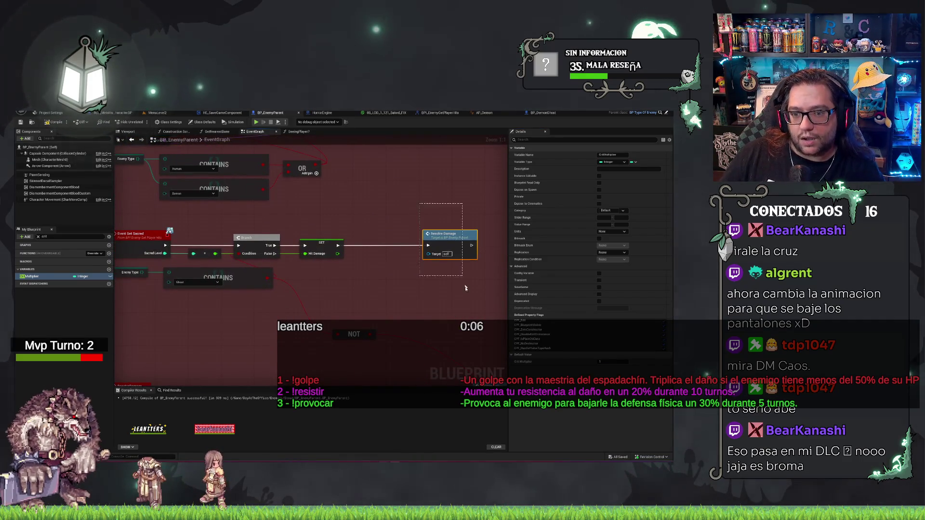
drag(448, 234, 411, 235)
click(462, 294)
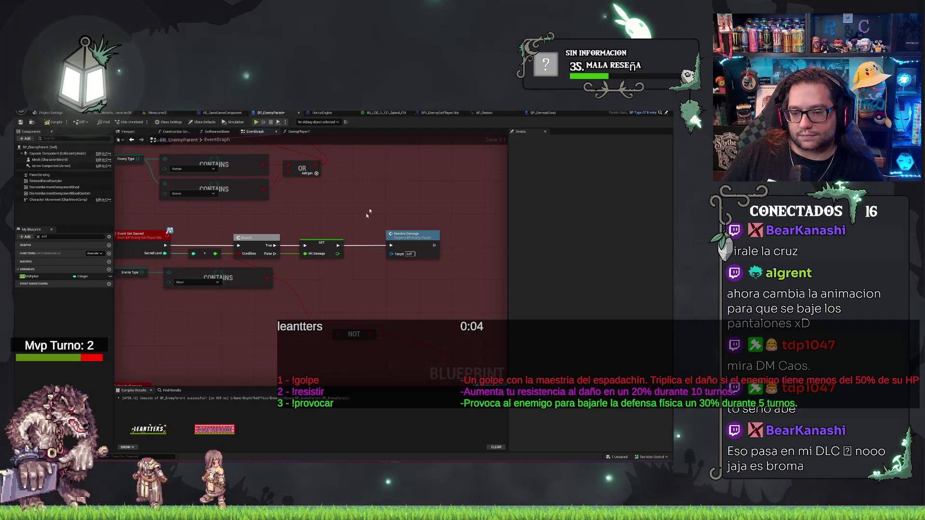
drag(368, 209, 391, 213)
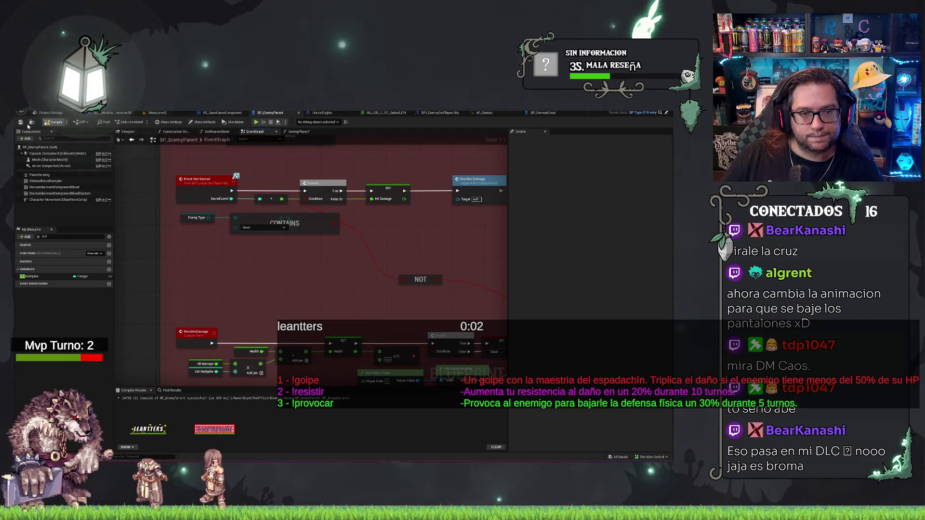
click(158, 113)
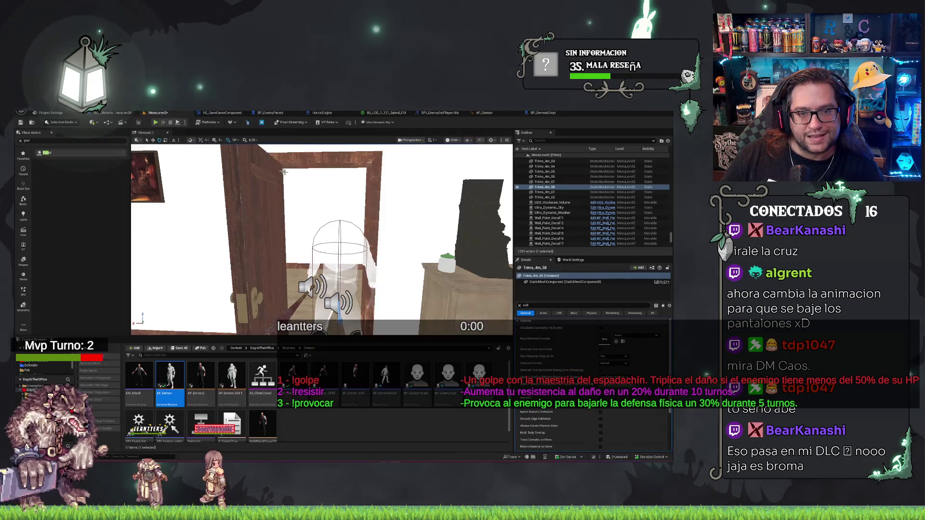
Step: Save the map and launch Play-in-Editor with Alt+P
key(ctrl+s)
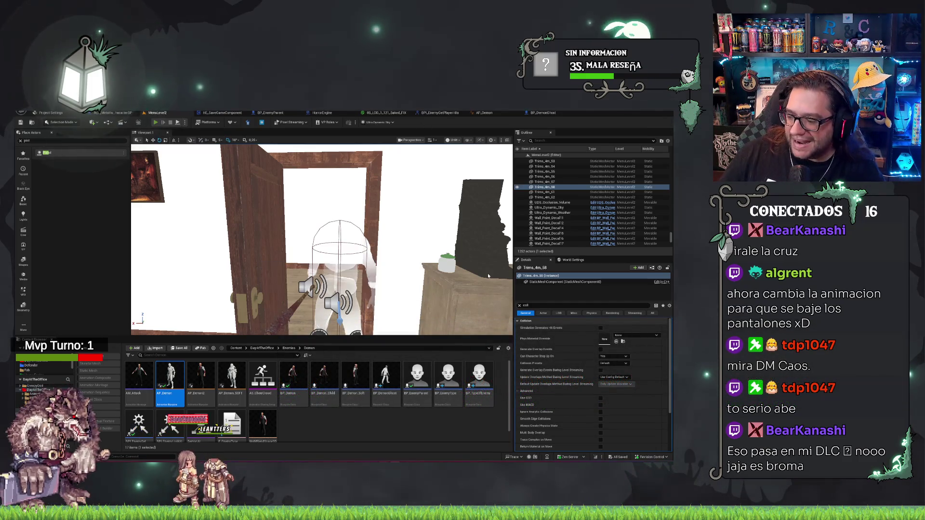
key(alt+p)
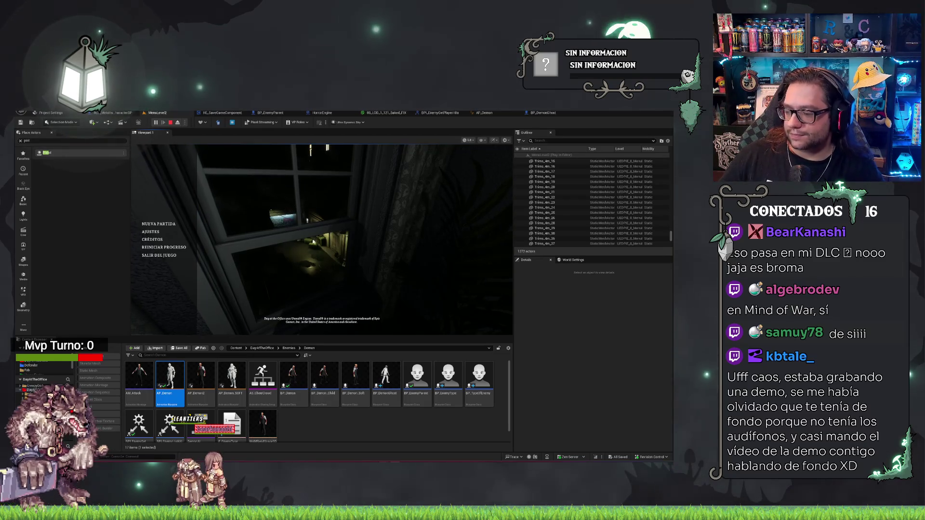
Step: Start Nueva Partida, pick up the cross with E, meet the ghost, then stop with Esc
click(158, 224)
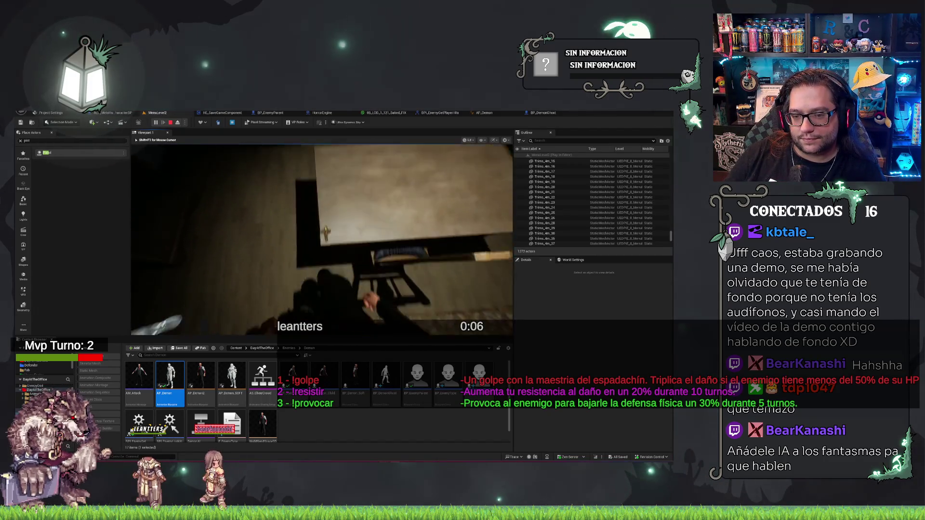
key(e)
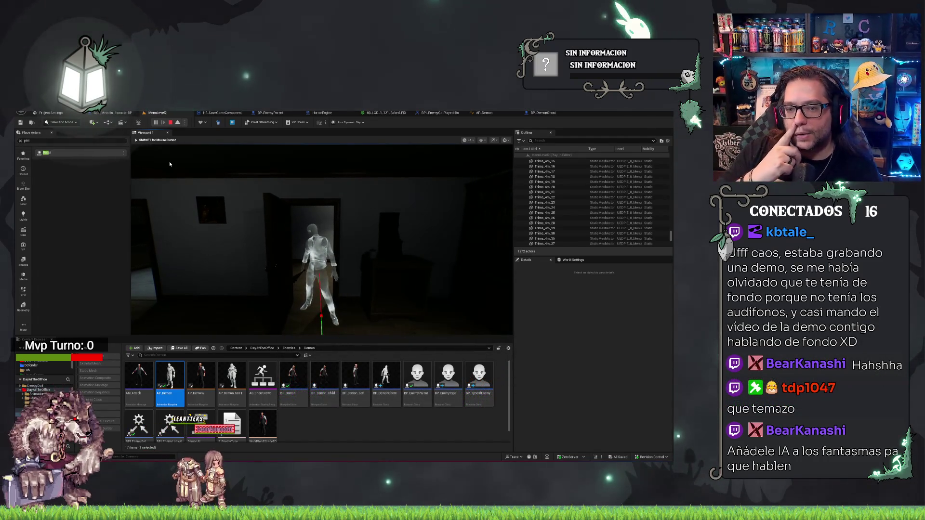
key(Escape)
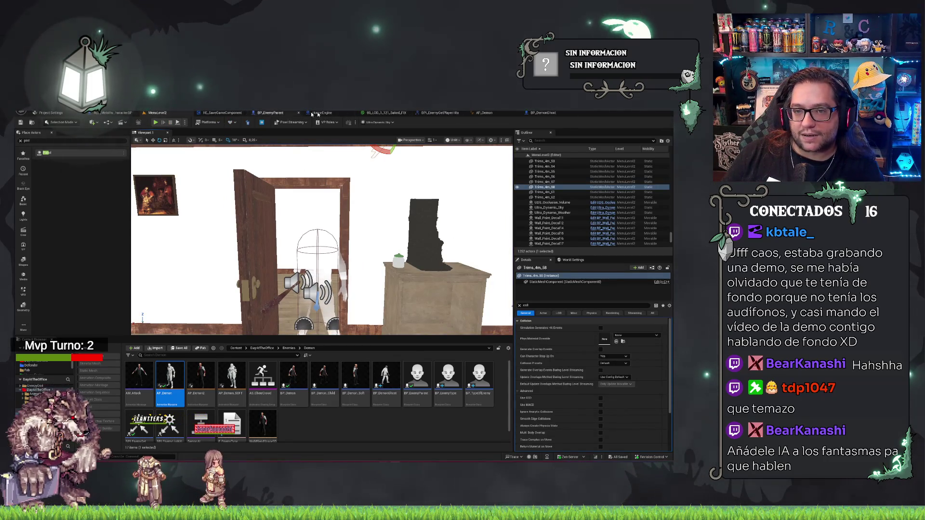
Step: Review BP_DemonGhost's Muerte del enemigo block, then bring up BP_EnemyParent's graph
click(543, 113)
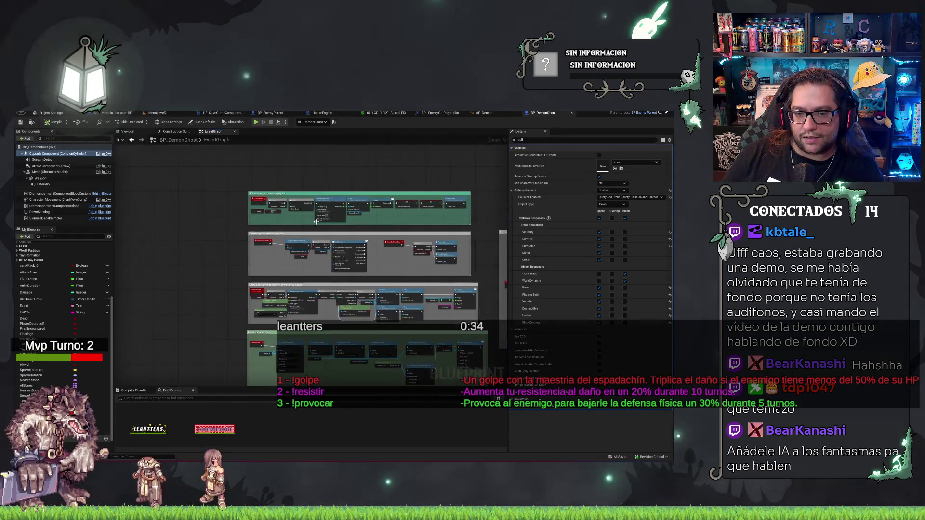
scroll(191, 318, down, 5)
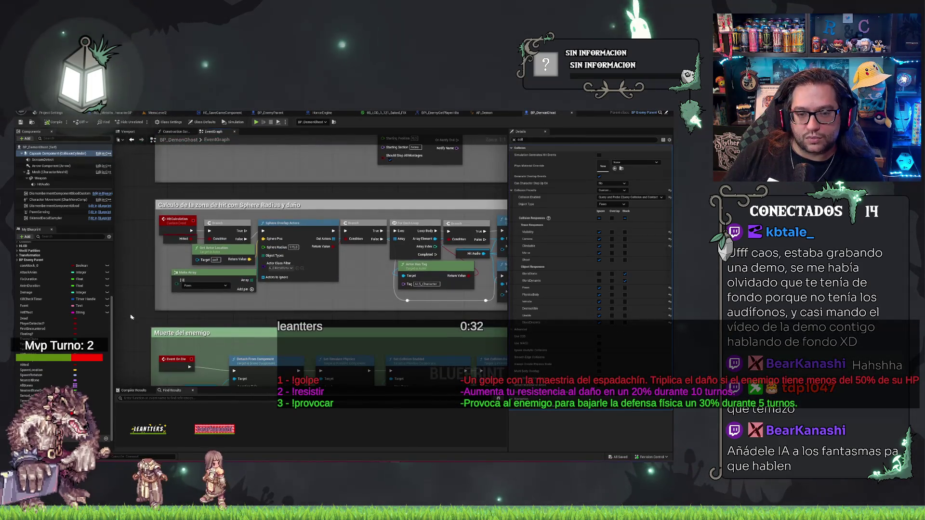
drag(153, 320, 159, 274)
drag(372, 187, 338, 197)
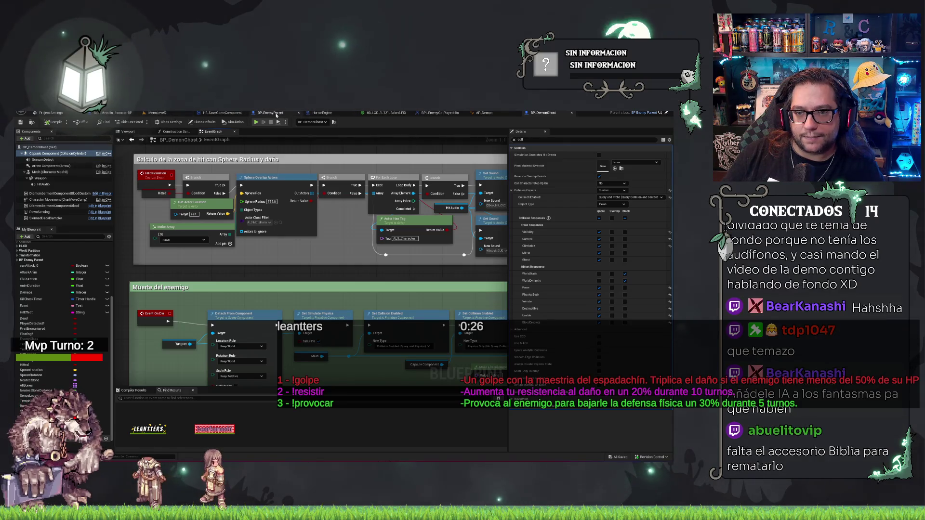
click(268, 114)
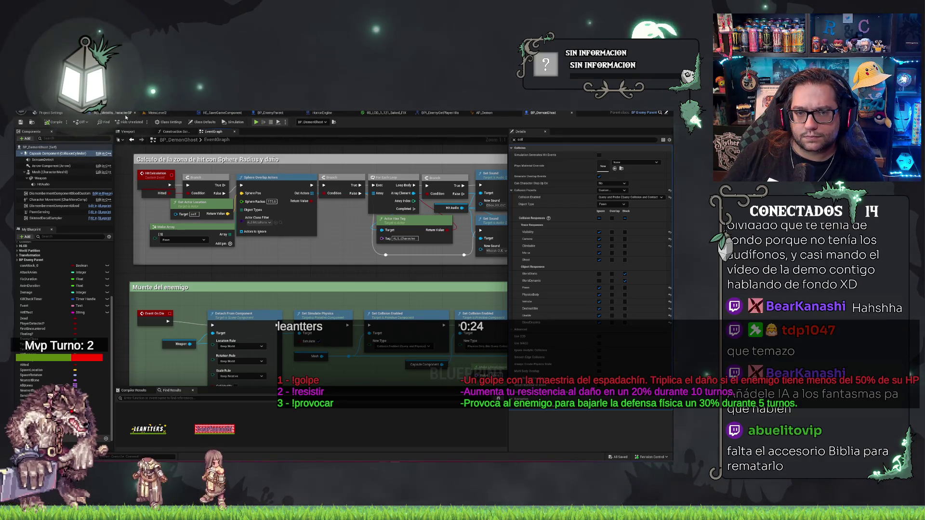
mouse_move(275, 288)
mouse_down()
mouse_move(255, 298)
mouse_move(185, 196)
mouse_up()
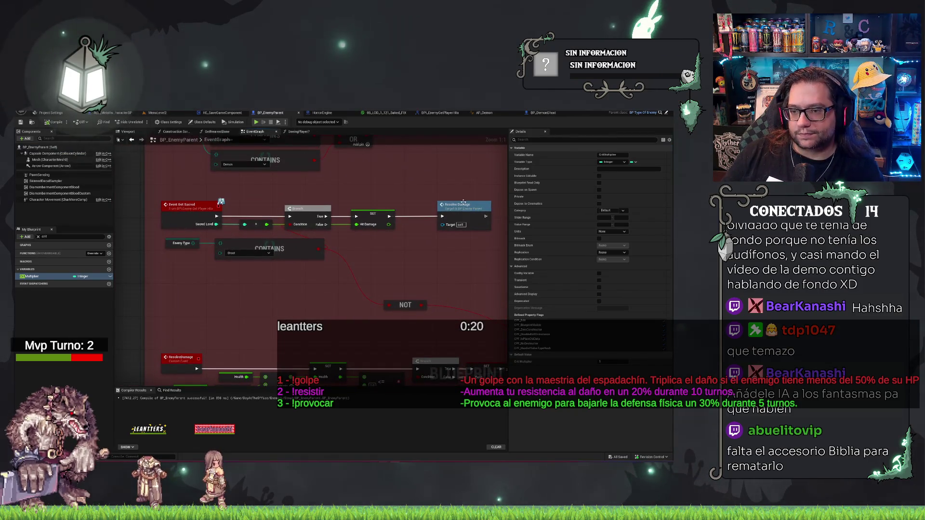
Step: Trace ResolveDamage's Health update and <= check, view Health's properties, then open BP_DemonGhost
double_click(463, 204)
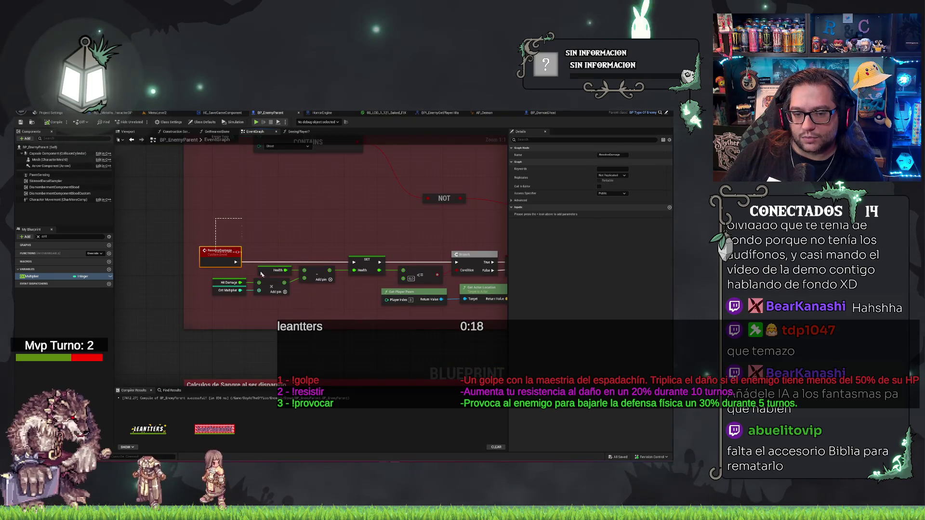
click(274, 271)
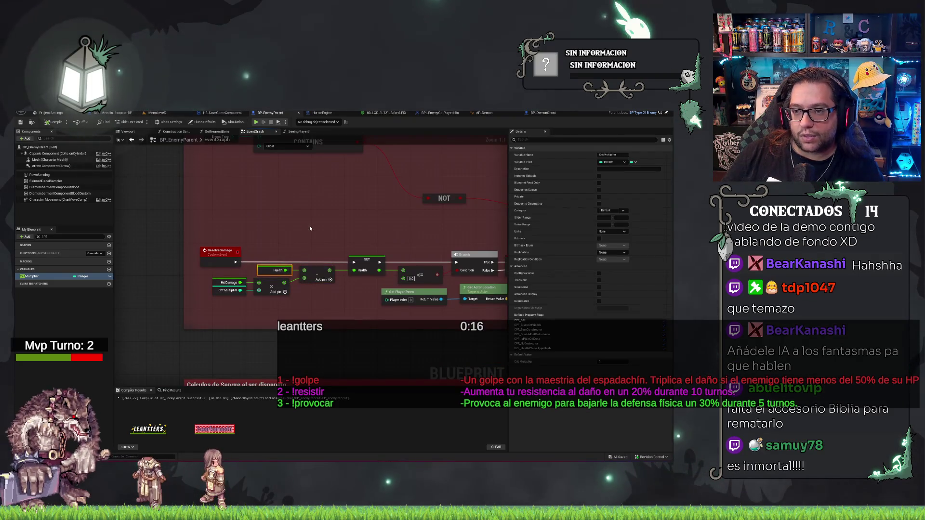
drag(325, 206, 268, 191)
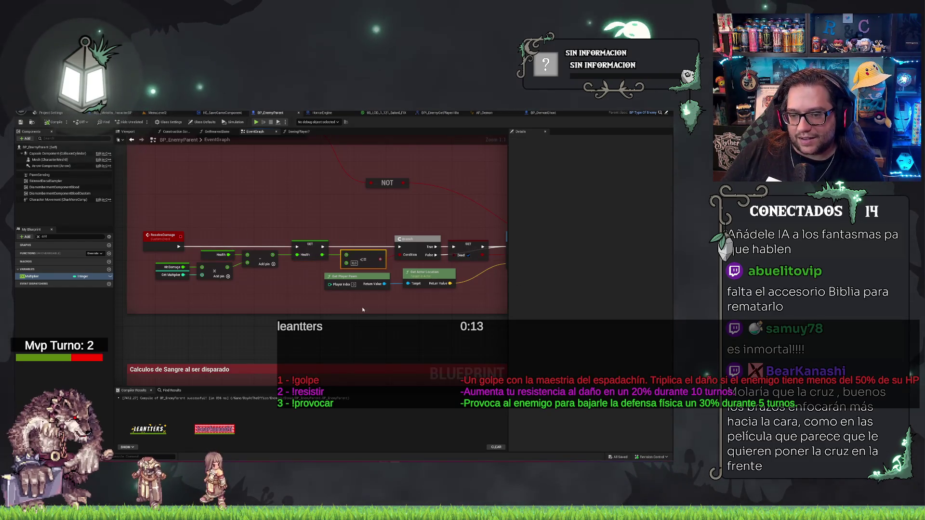
drag(362, 259, 323, 241)
click(322, 241)
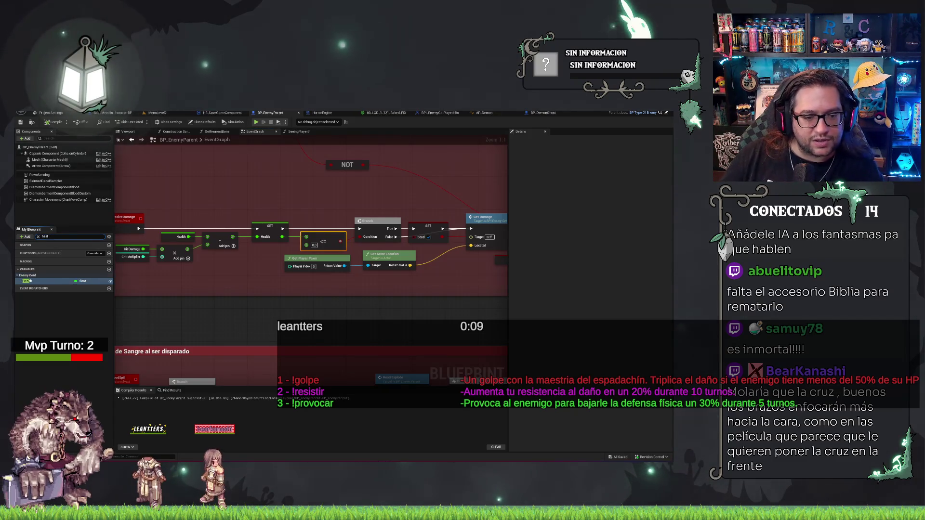
click(29, 281)
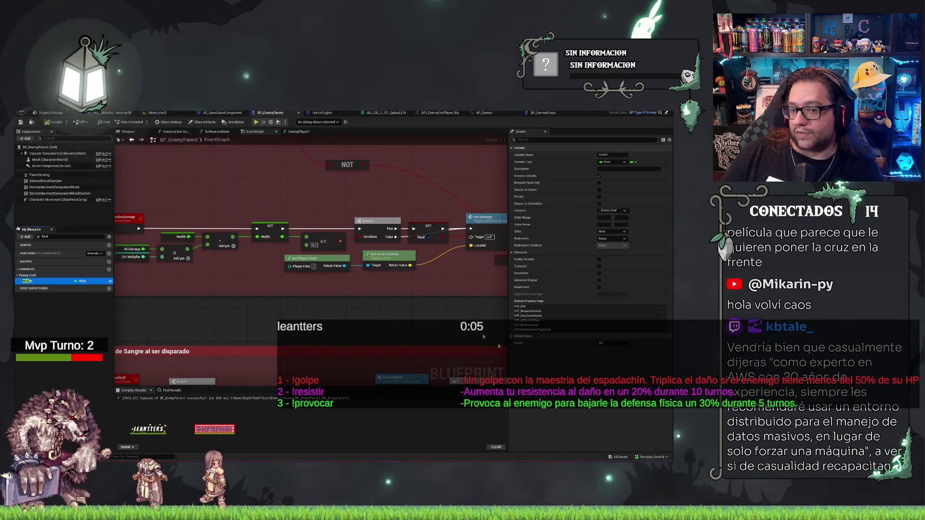
click(550, 113)
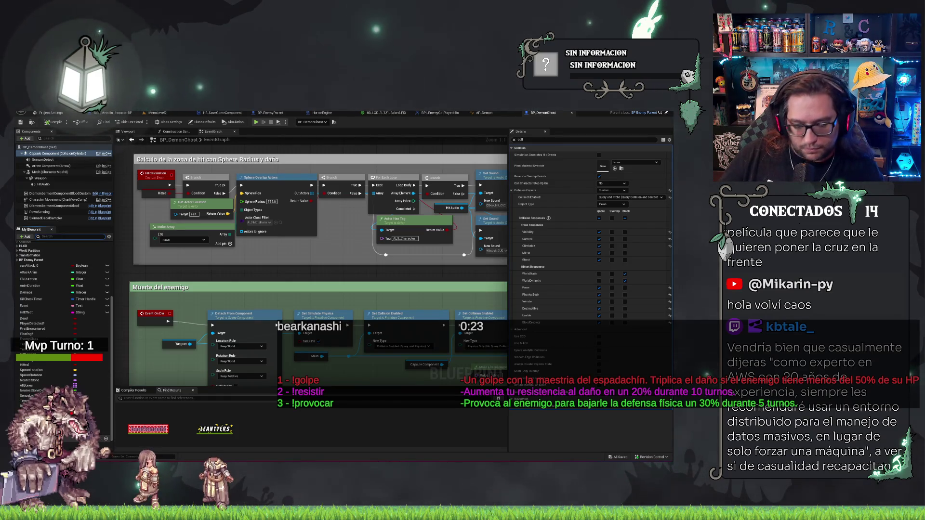
Step: Filter My Blueprint for 'heal', select the Health variable and open the Construction Script
text(heal)
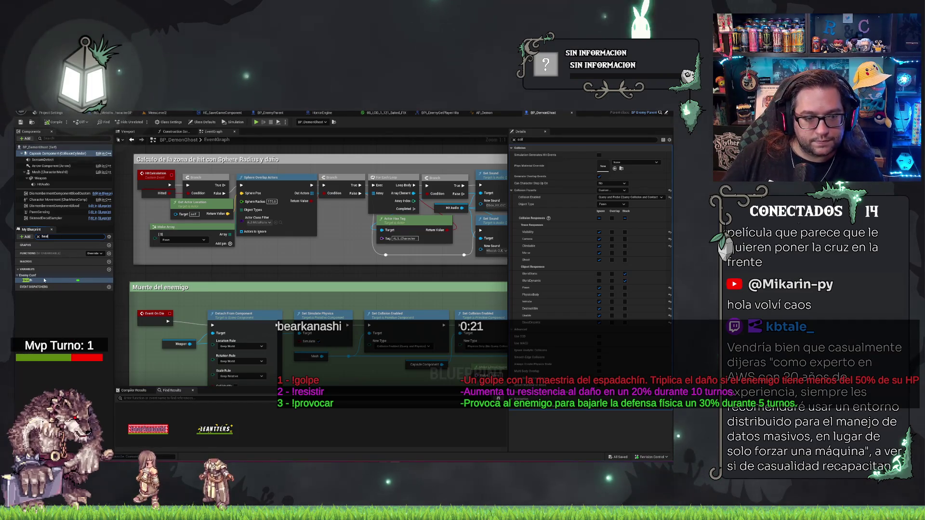
click(32, 279)
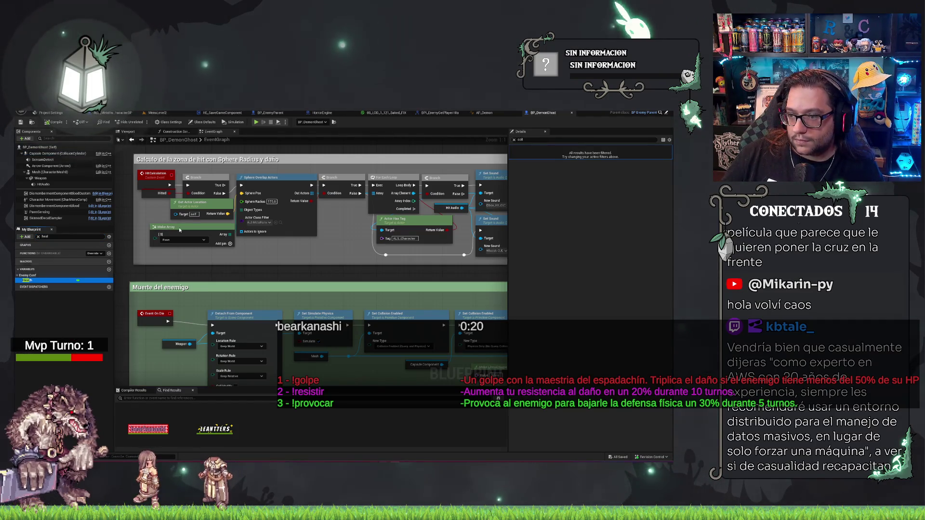
click(514, 139)
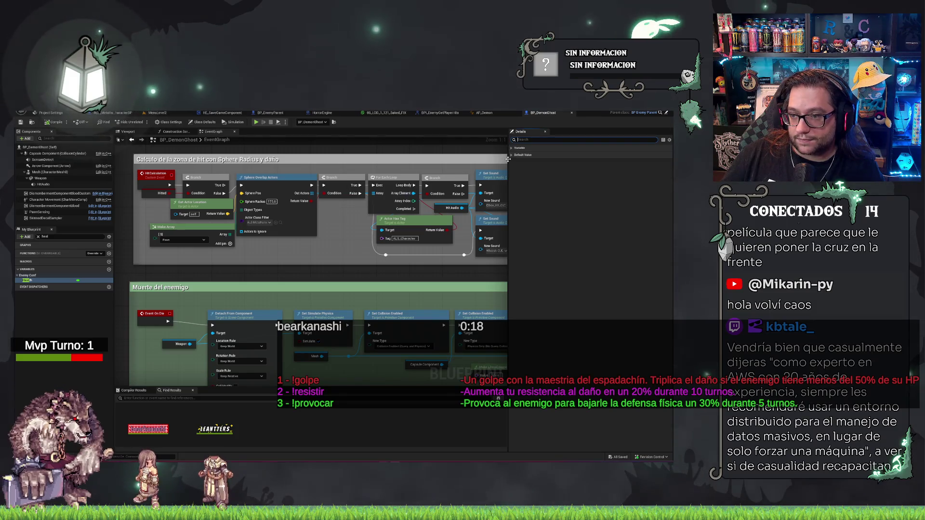
scroll(279, 220, down, 3)
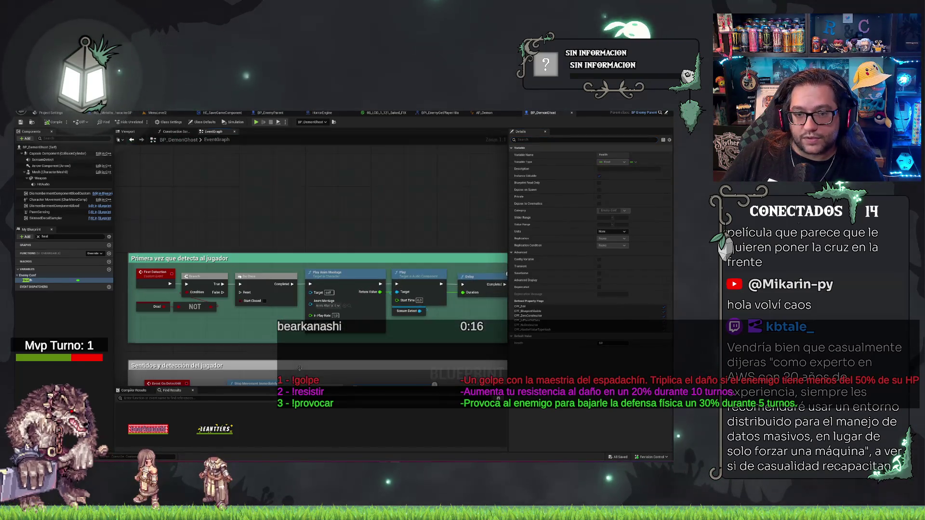
click(176, 132)
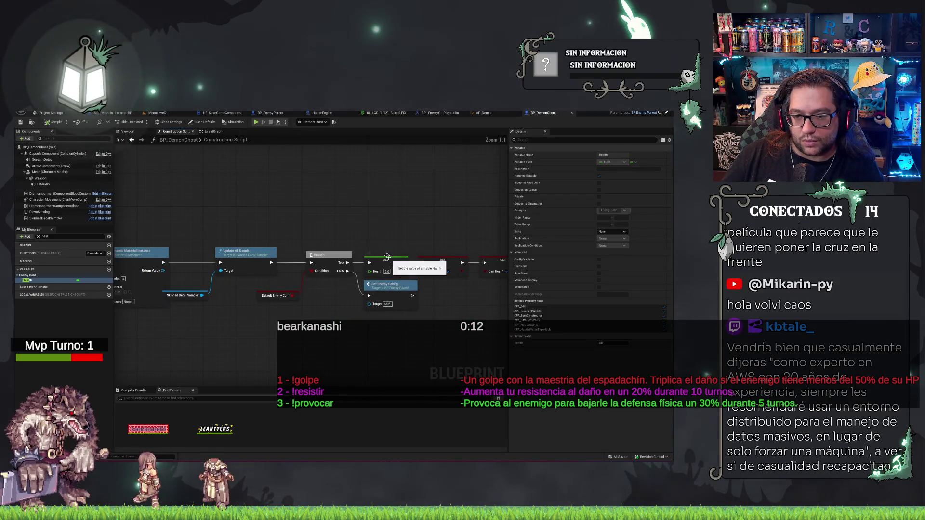
Step: Inspect the Default Enemy Conf and SET Health nodes, then return to the MenuLevel2 level
drag(377, 227, 401, 370)
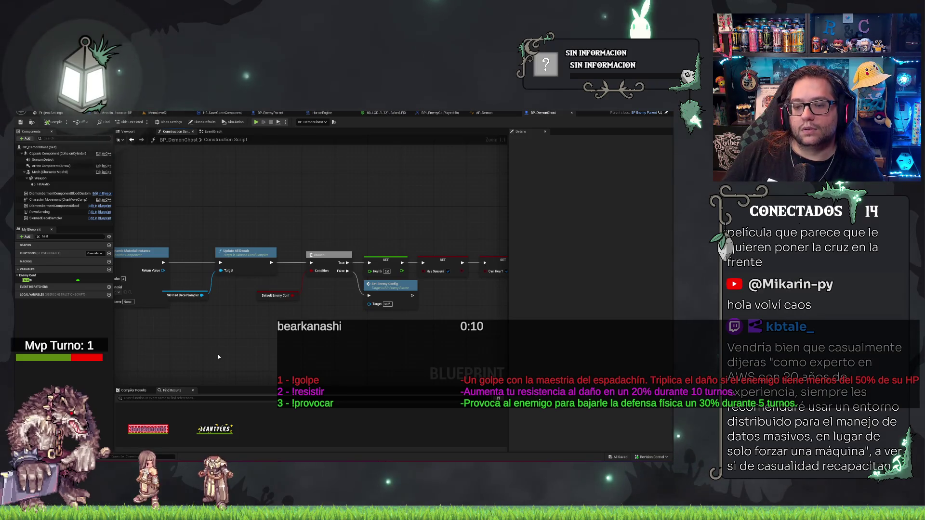
mouse_move(352, 347)
mouse_down()
mouse_move(314, 302)
mouse_move(150, 302)
mouse_up()
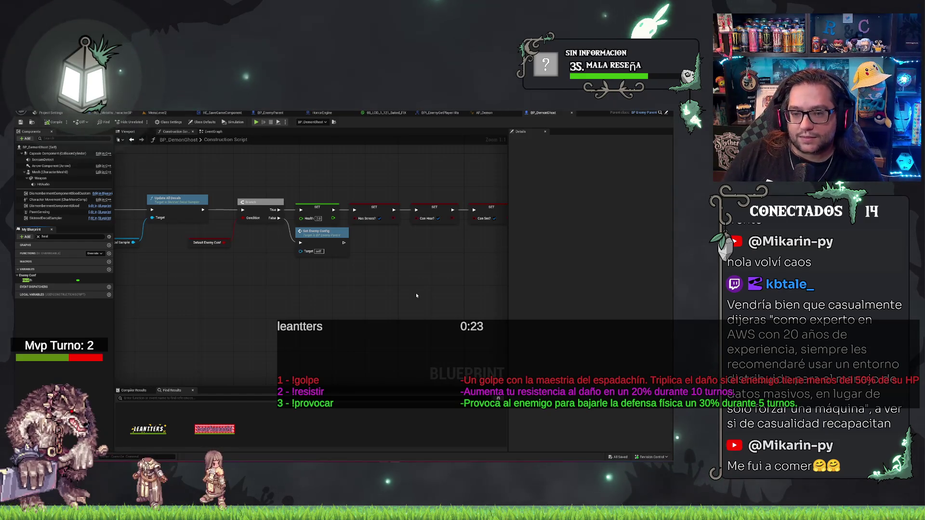
drag(416, 295, 258, 333)
mouse_move(412, 326)
mouse_down()
mouse_move(262, 295)
mouse_move(350, 292)
mouse_up()
mouse_move(164, 308)
mouse_down()
mouse_move(471, 299)
mouse_move(467, 285)
mouse_move(751, 281)
mouse_up()
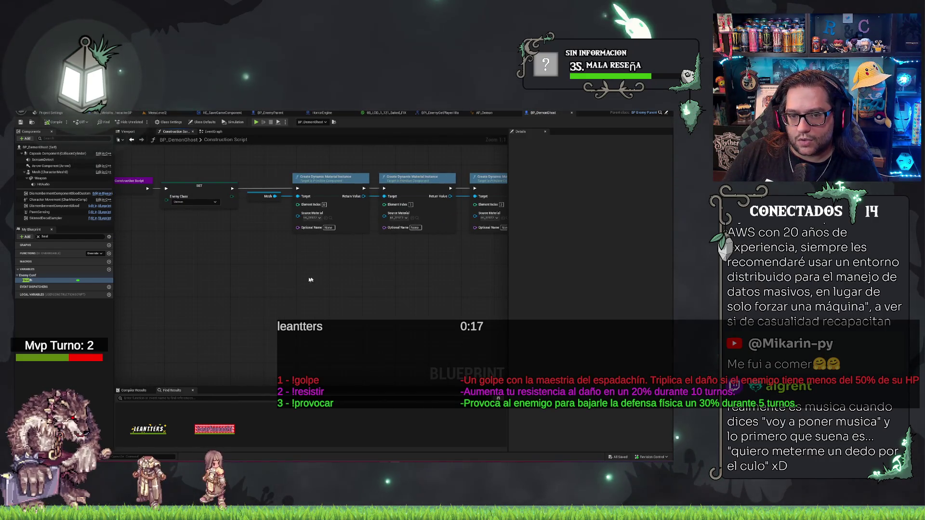
mouse_move(414, 296)
mouse_down()
mouse_move(253, 339)
mouse_move(342, 334)
mouse_up()
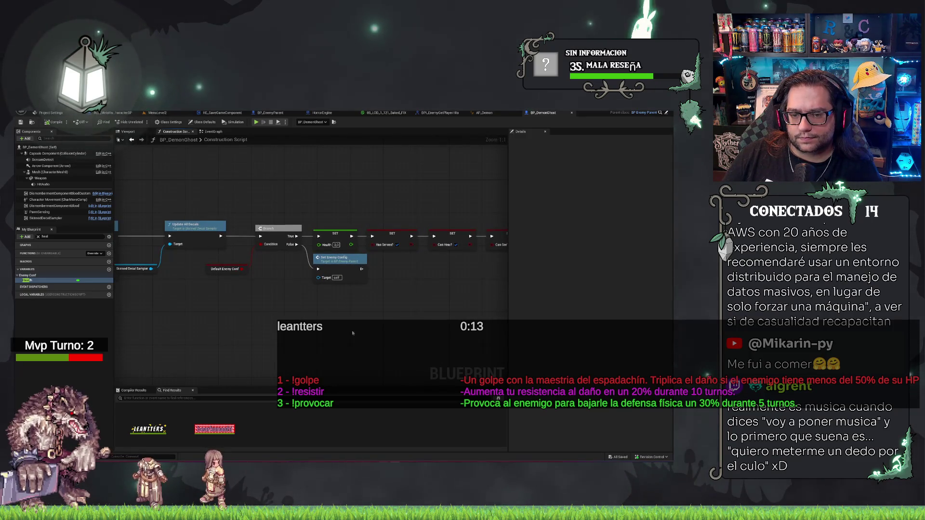
click(226, 269)
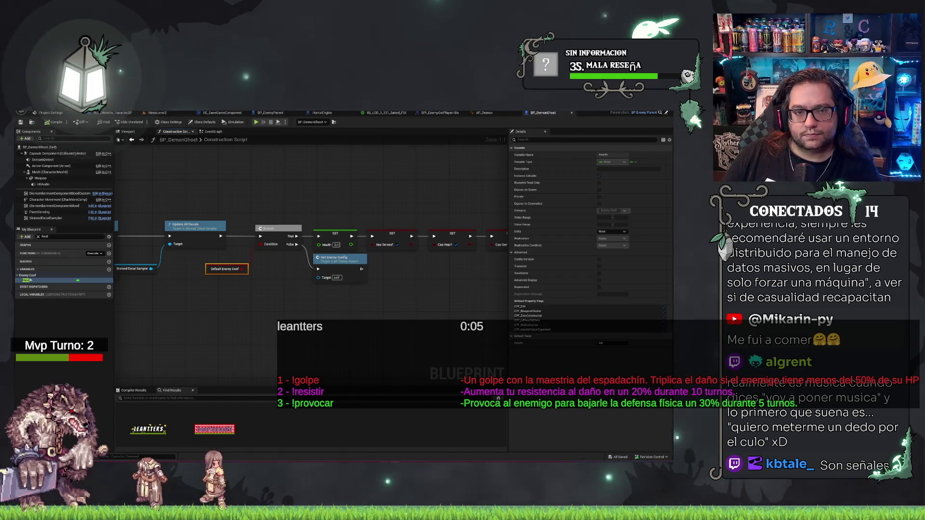
click(333, 236)
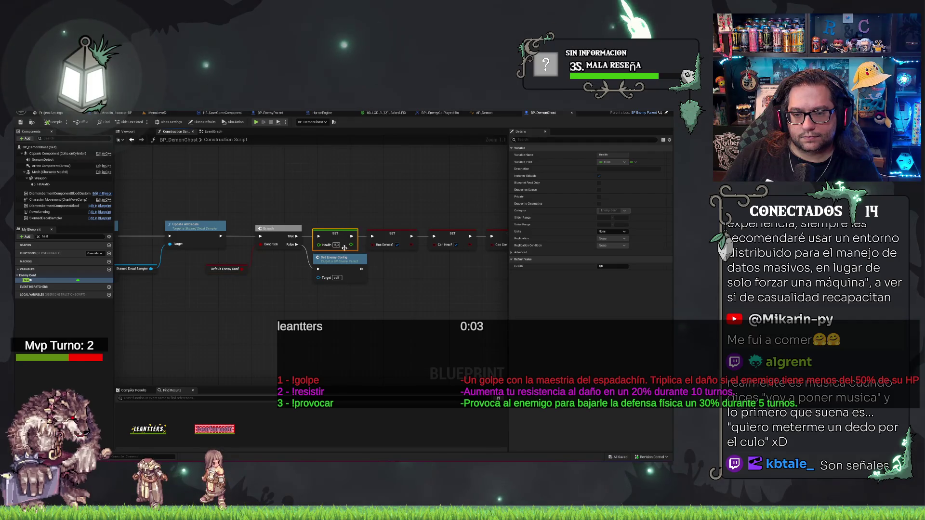
click(345, 259)
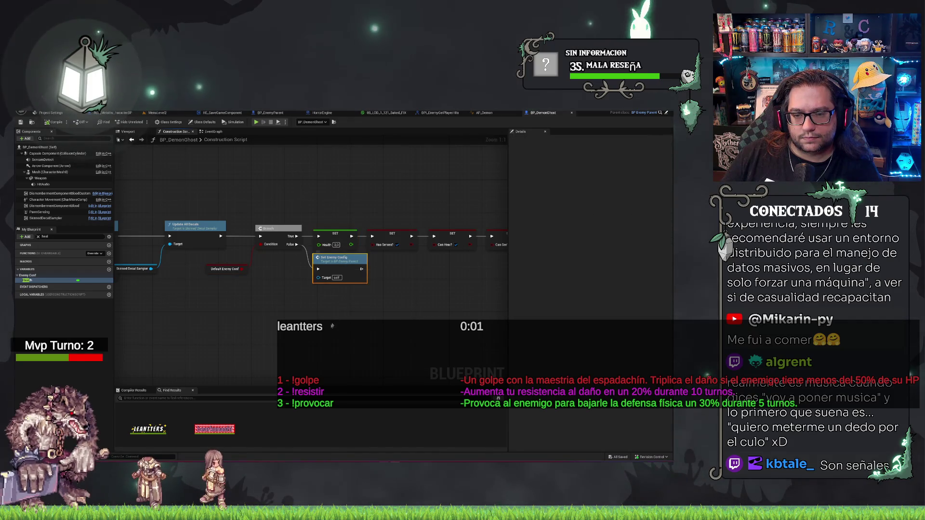
click(186, 115)
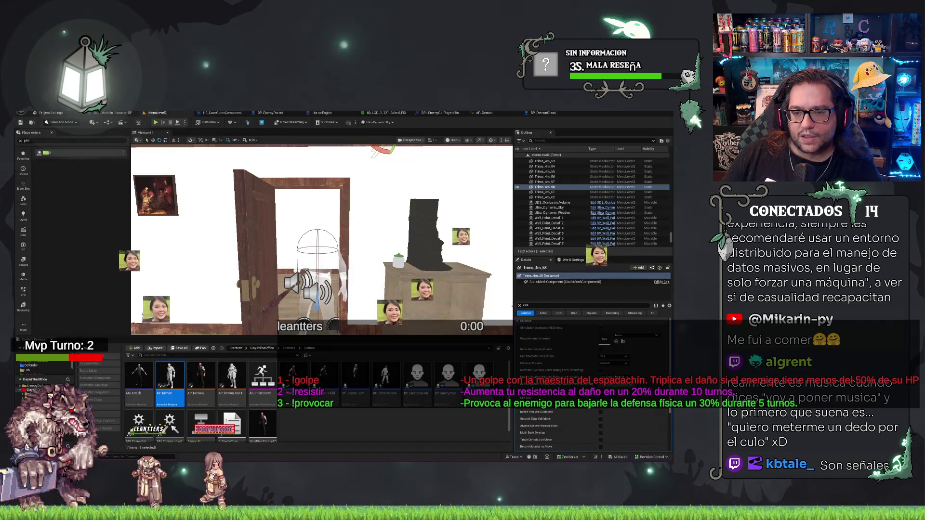
Step: Select the placed BP_DemonGhost, collapse its Materials details, and switch to its Blueprint editor
click(318, 250)
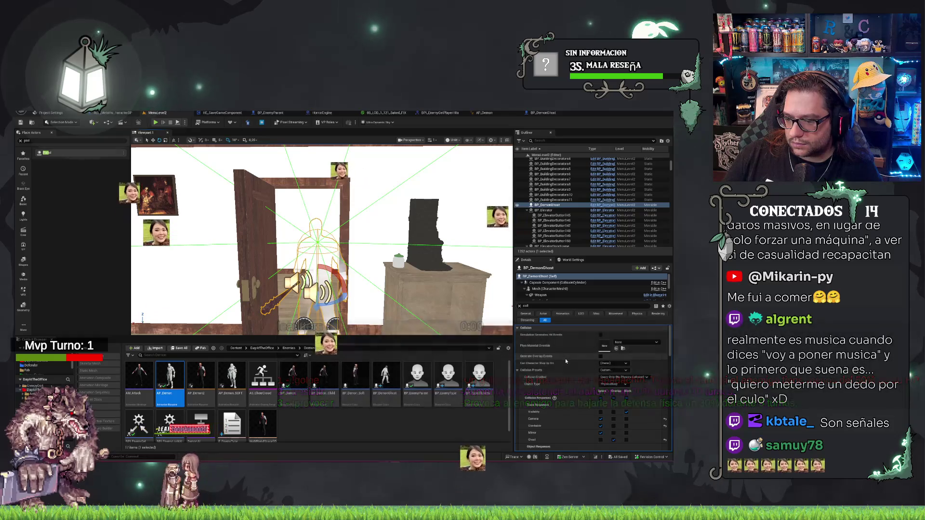
click(540, 282)
click(540, 276)
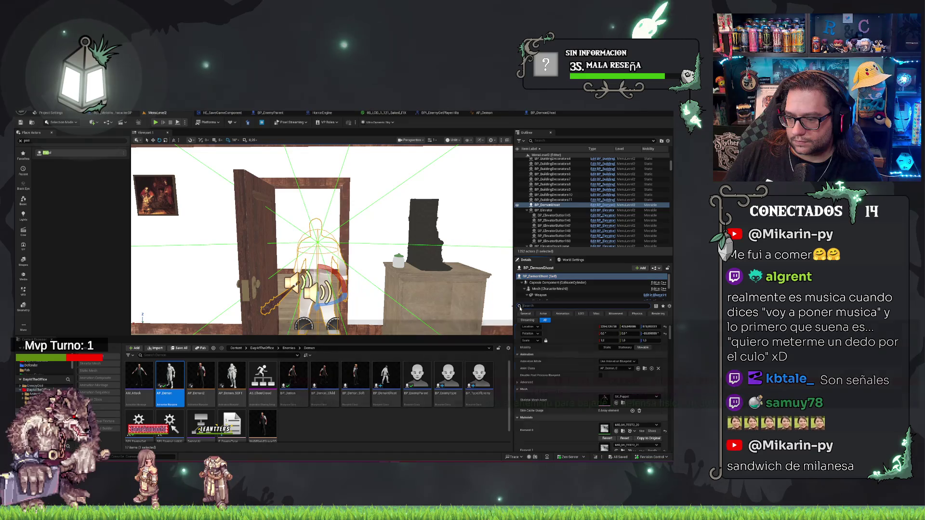
scroll(584, 375, down, 5)
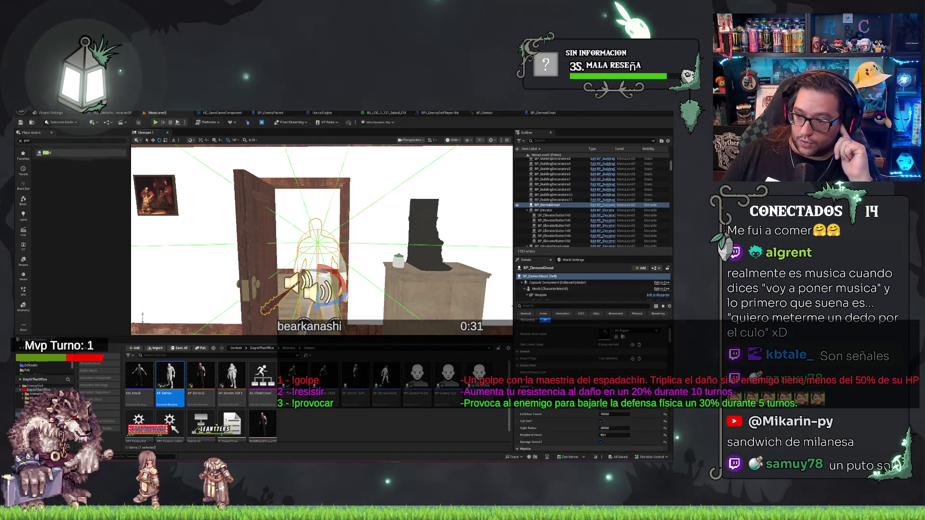
click(519, 352)
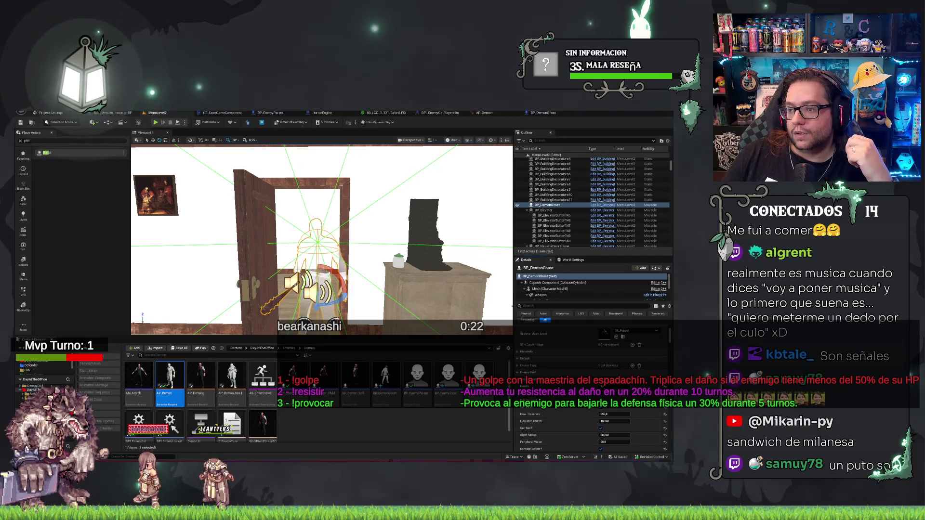
click(550, 114)
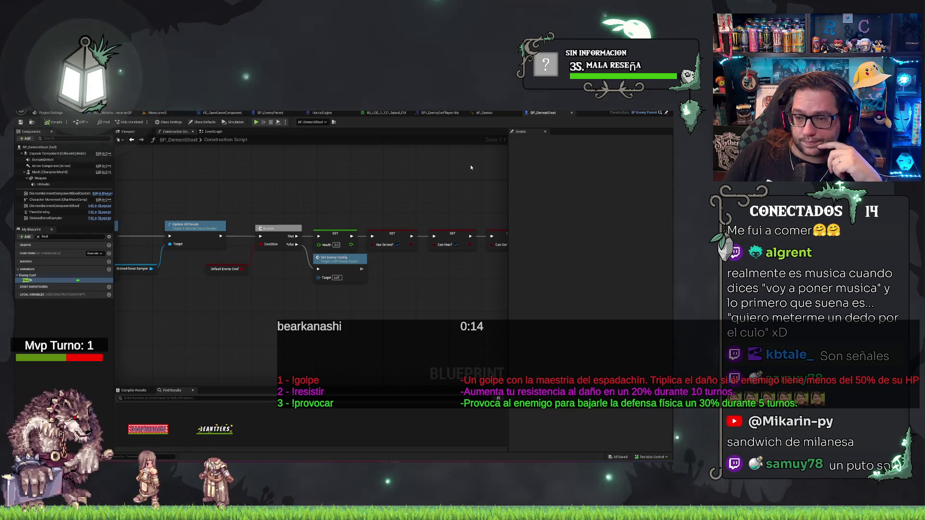
Step: Pan around the Construction Script, then move to BP_DemonGhost's EventGraph
drag(466, 166, 267, 139)
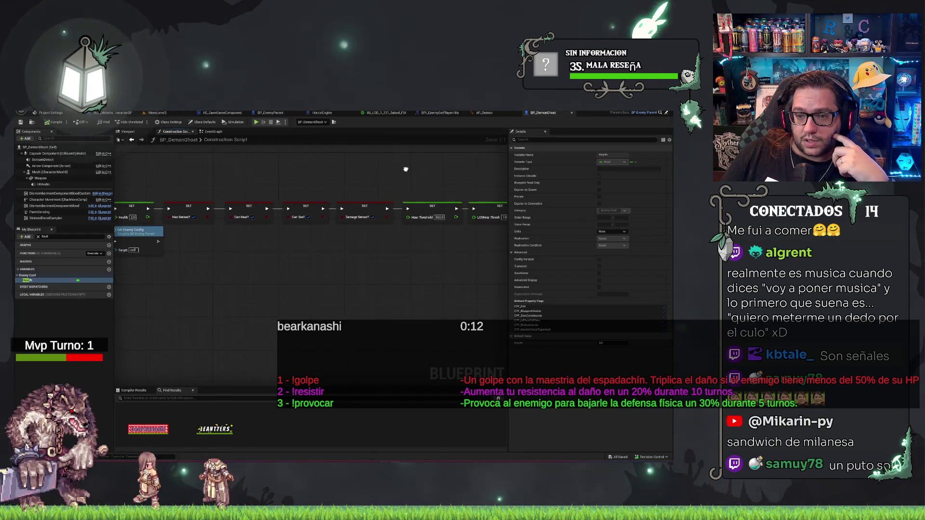
scroll(413, 166, left, 10)
scroll(448, 146, down, 2)
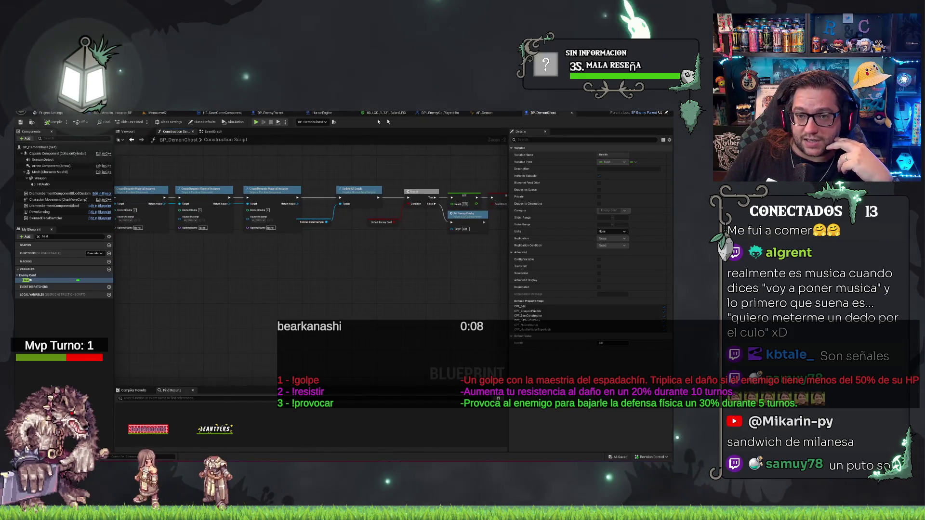
click(213, 132)
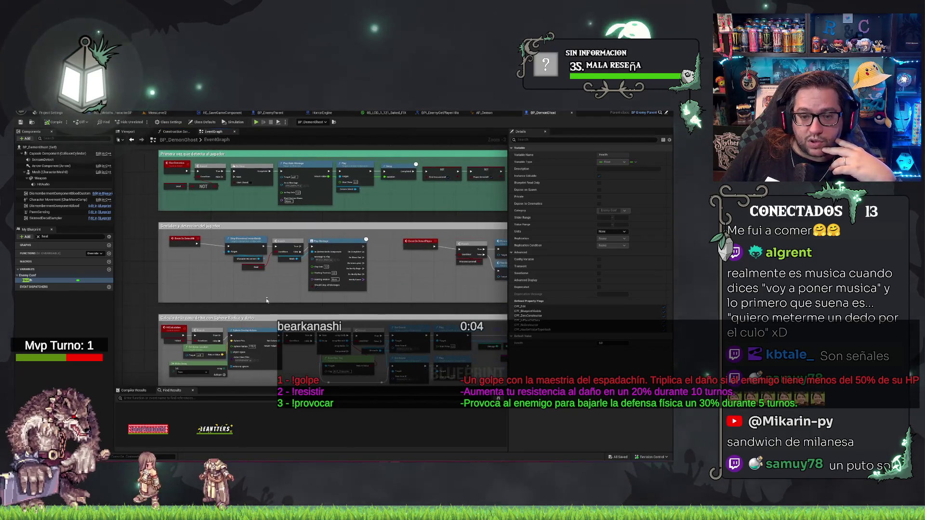
Step: Clear the variable filter, expand Variables and find references to canAttack_0
click(38, 237)
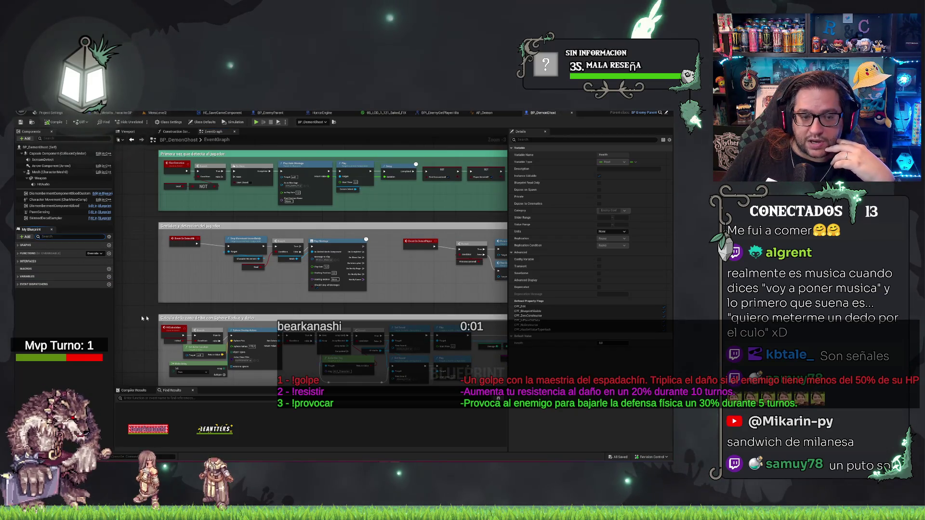
click(17, 277)
click(39, 343)
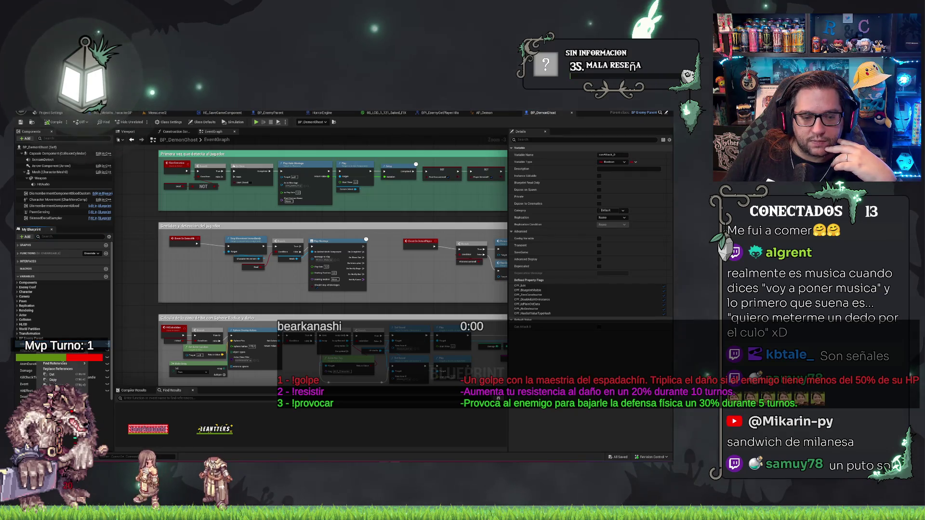
mouse_move(71, 366)
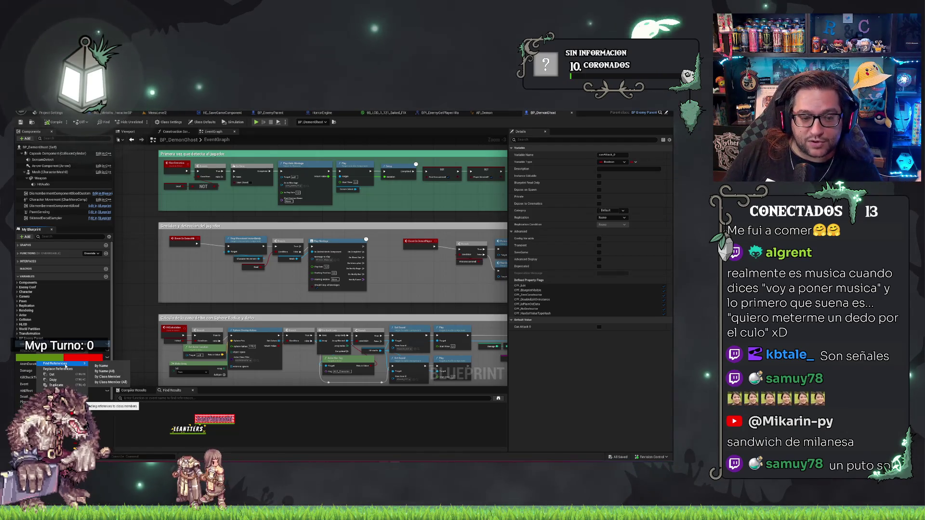
click(97, 367)
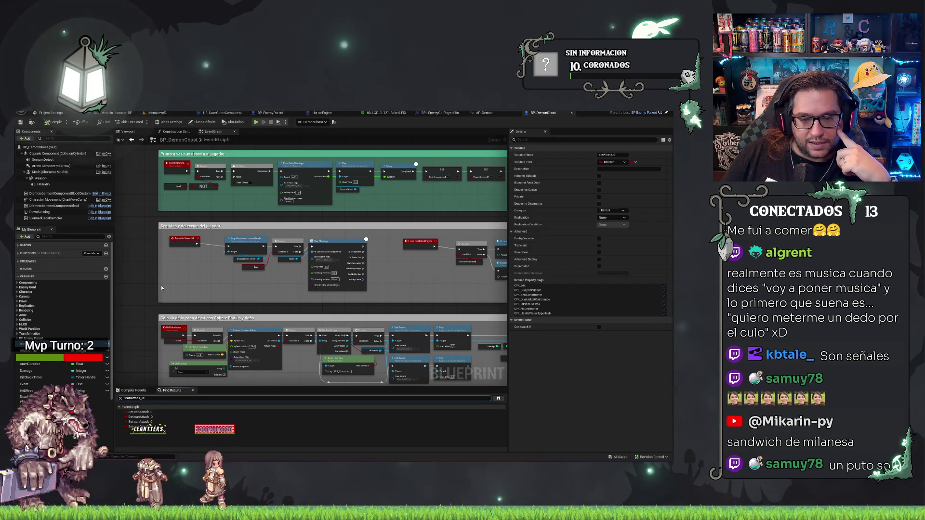
Step: Make the first canAttack_0 SET node write the inherited canAttack, set to true
double_click(140, 412)
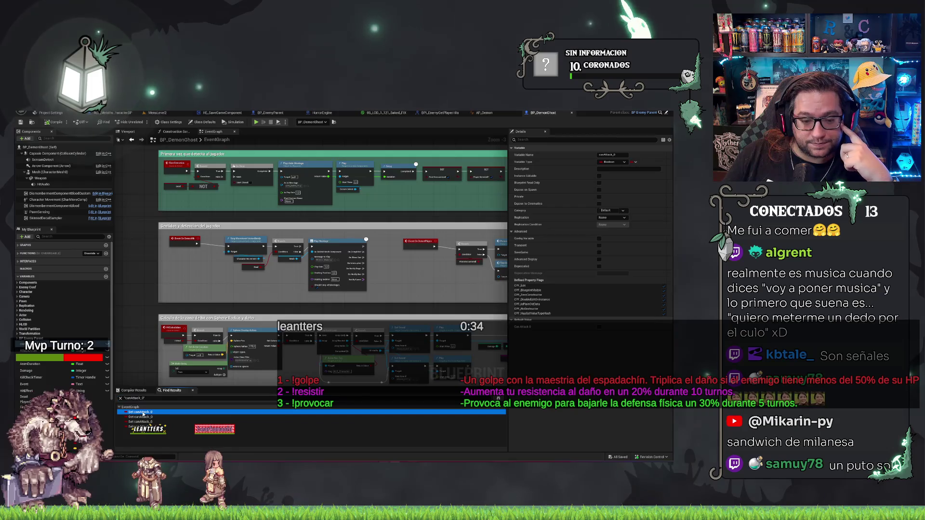
scroll(324, 296, up, 3)
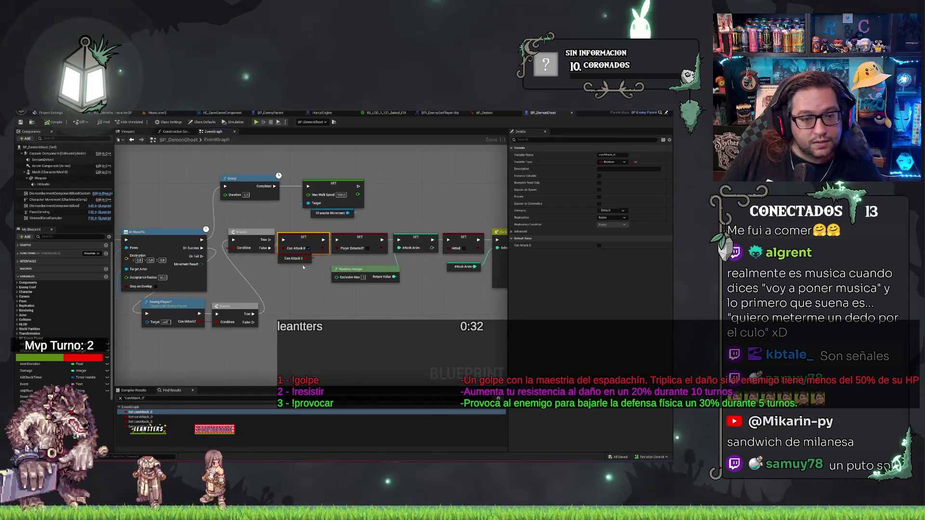
scroll(56, 356, down, 2)
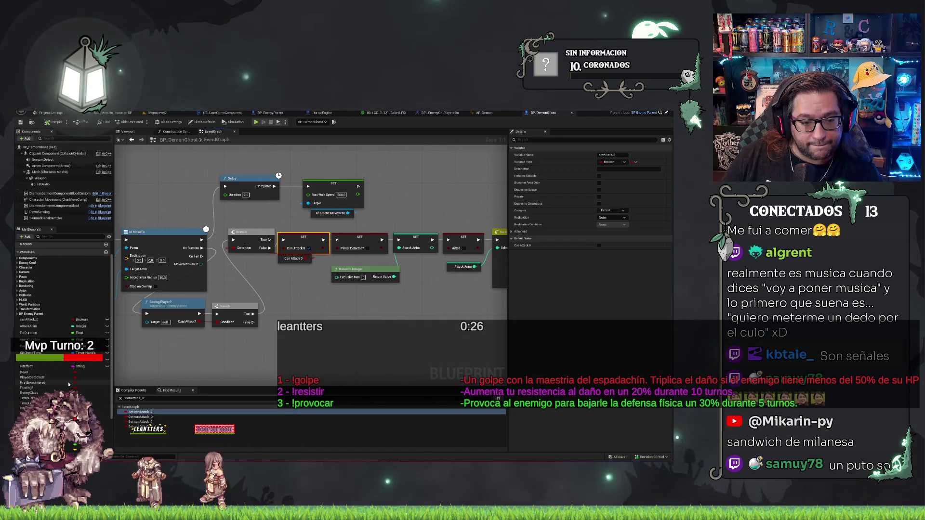
scroll(69, 384, down, 2)
scroll(69, 385, down, 2)
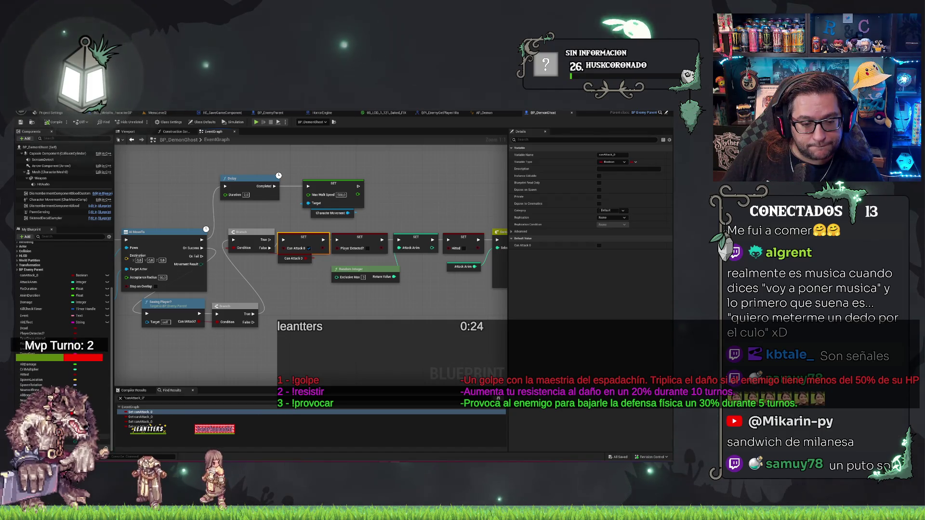
drag(73, 436, 282, 262)
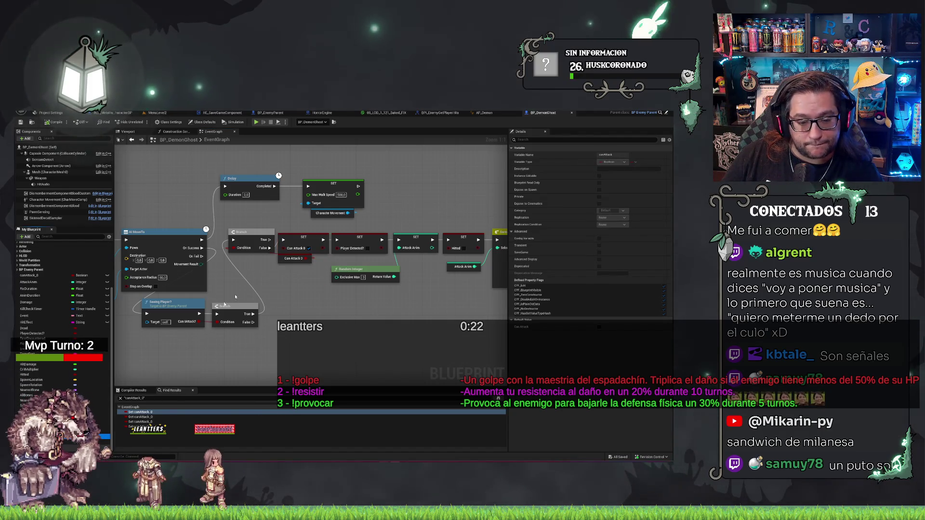
drag(73, 436, 308, 237)
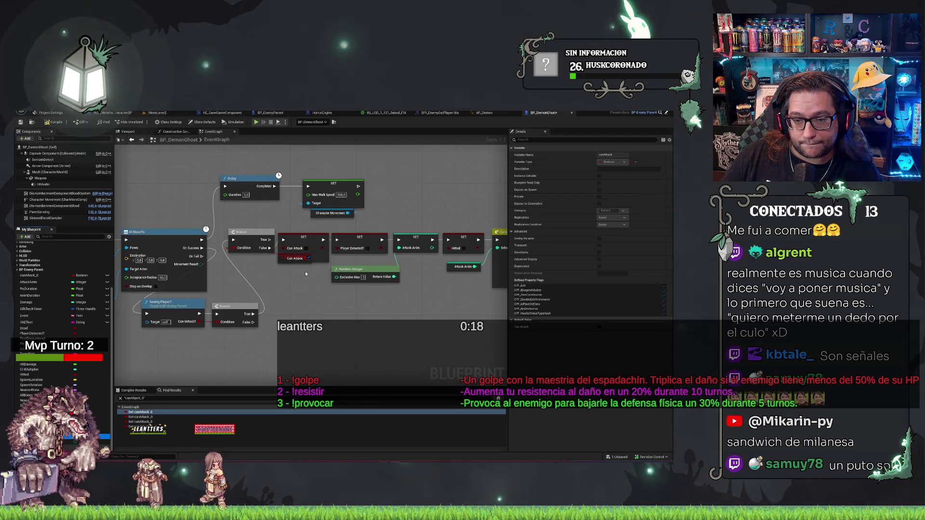
click(306, 248)
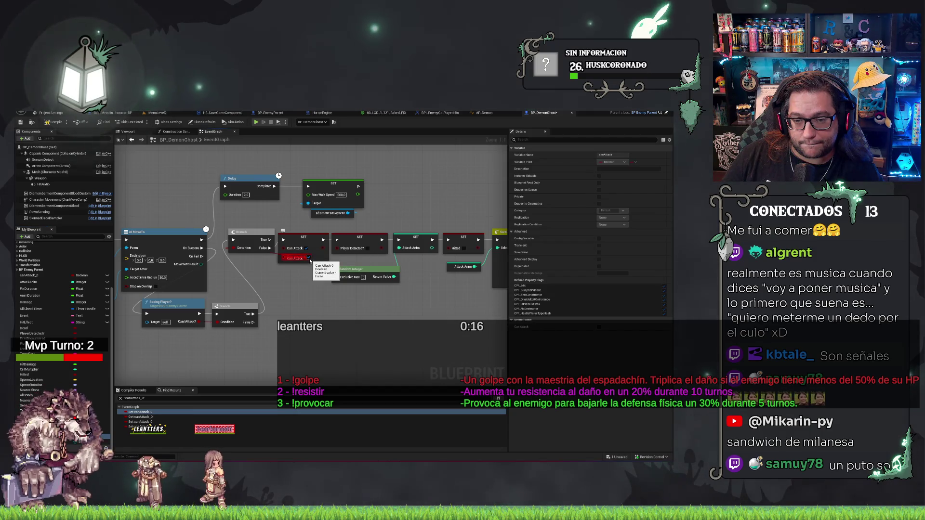
drag(300, 299, 241, 308)
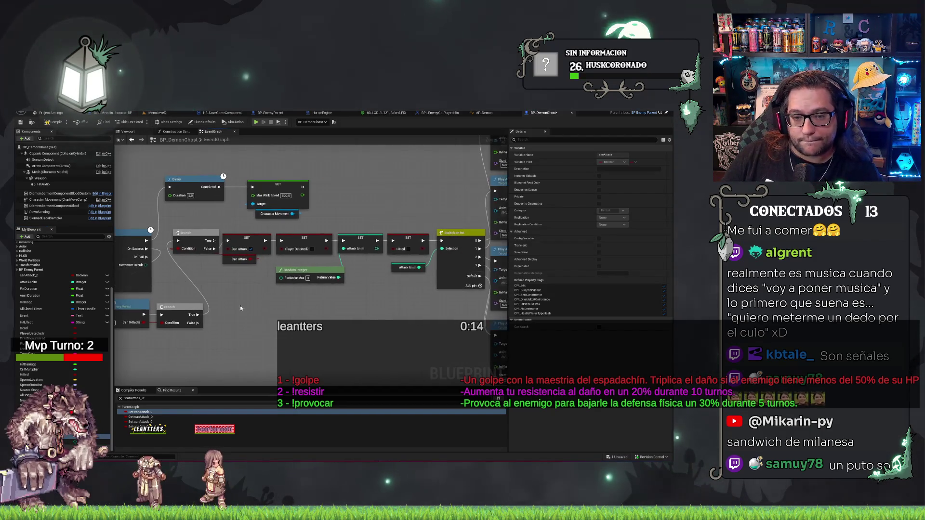
drag(248, 275, 254, 312)
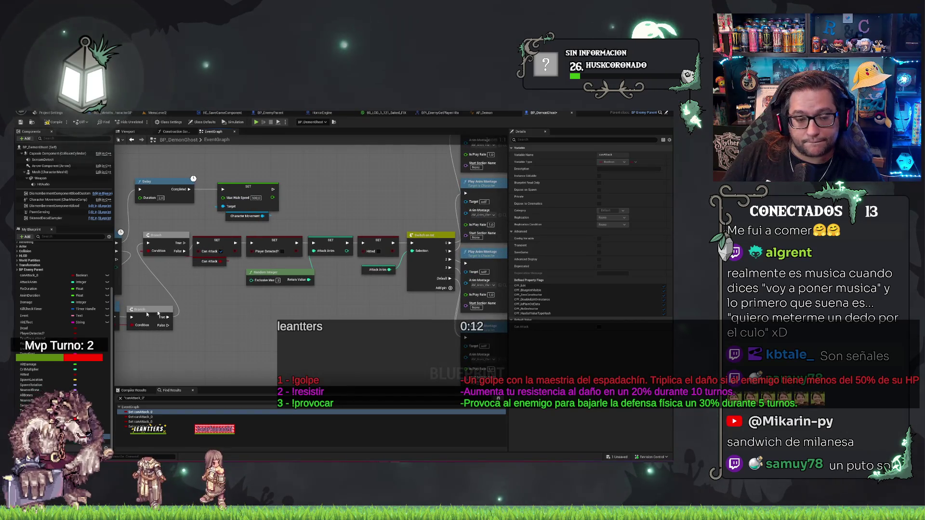
Step: Swap the inherited canAttack onto the remaining canAttack_0 SET nodes
double_click(140, 417)
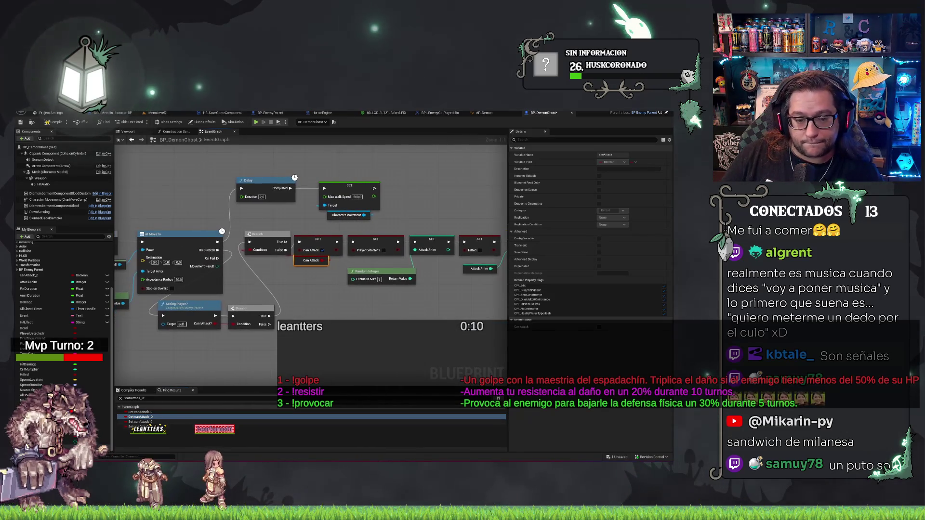
double_click(140, 422)
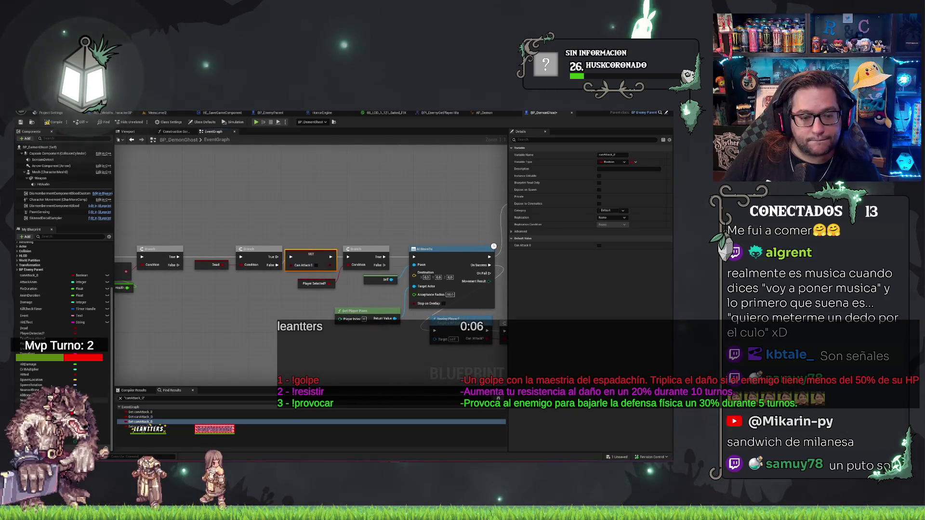
drag(34, 276, 264, 266)
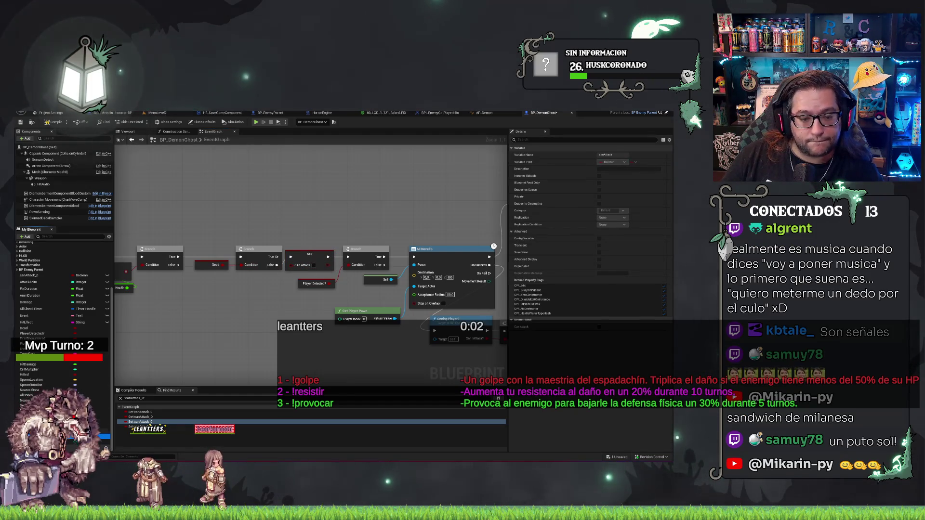
click(136, 426)
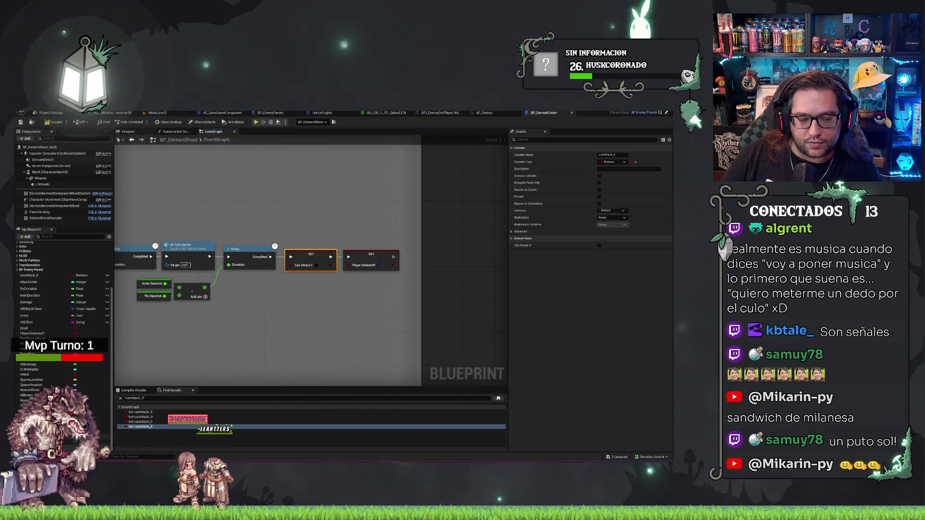
drag(26, 344, 314, 303)
drag(305, 257, 305, 257)
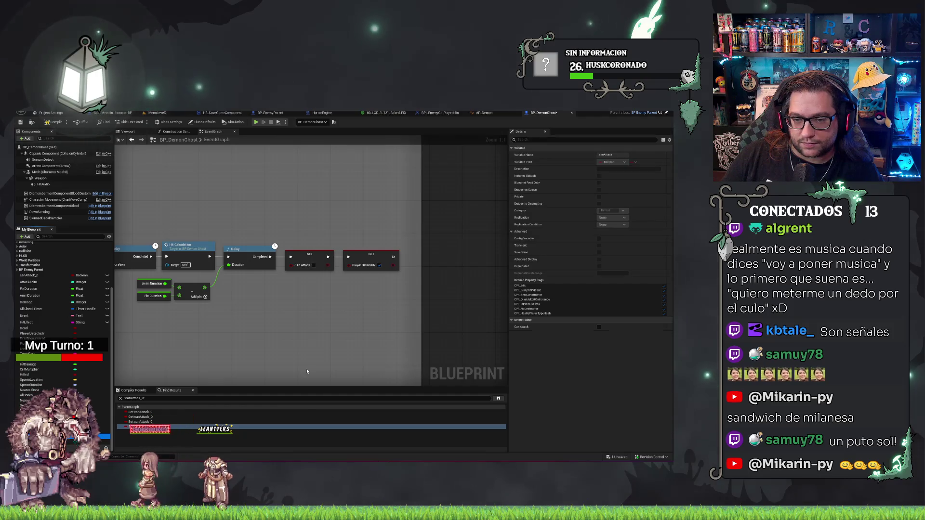
Step: Check references to canAttack_0 and Dead, then remove the canAttack_0 variable
click(36, 277)
right_click(35, 279)
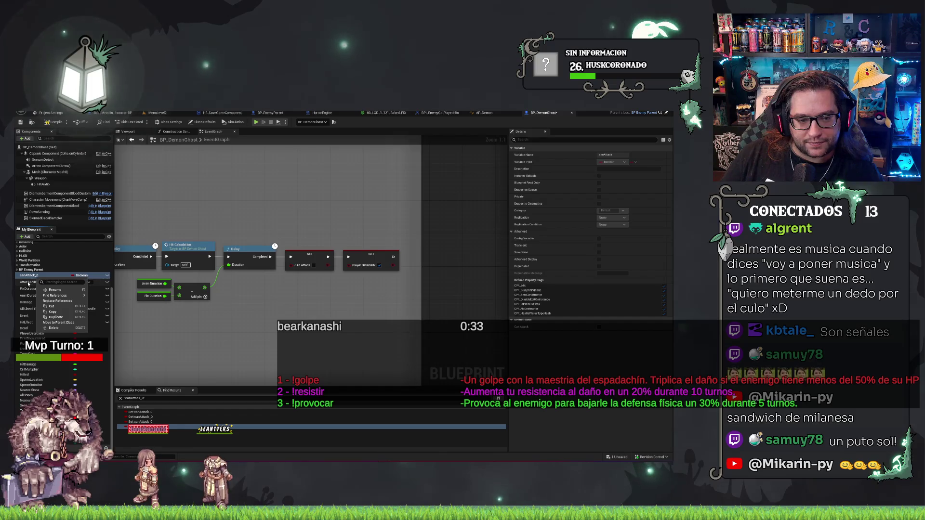
key(Escape)
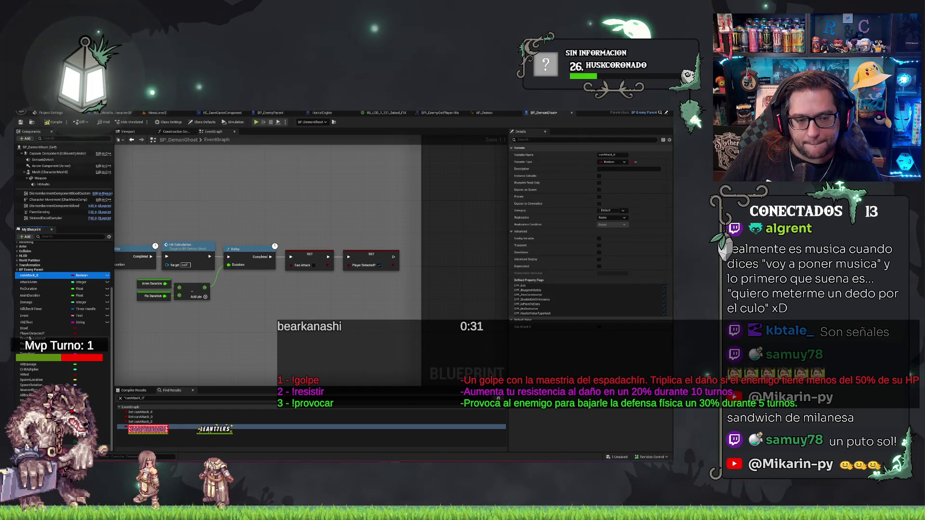
right_click(24, 329)
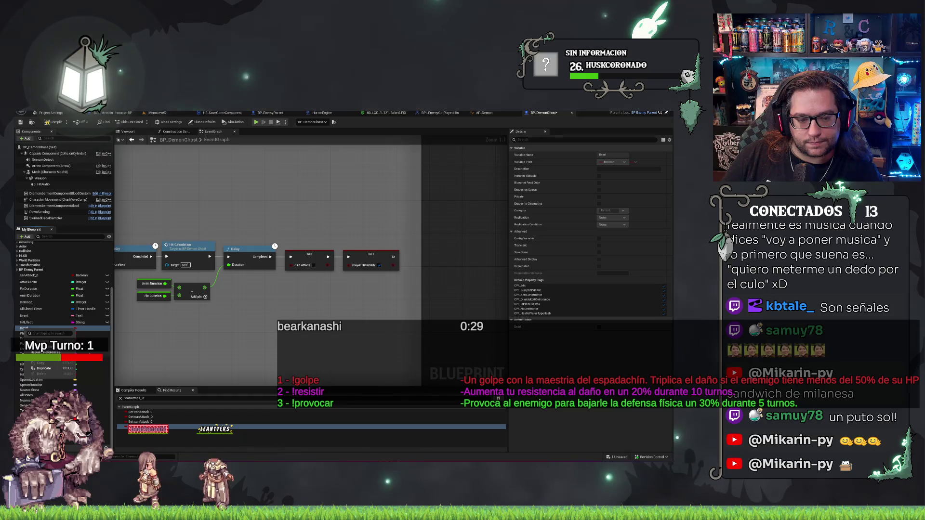
click(96, 360)
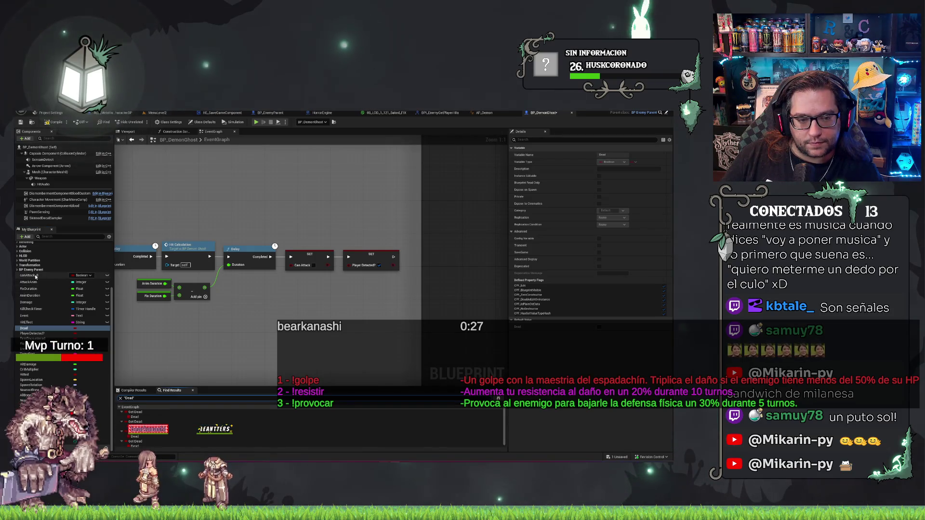
right_click(36, 275)
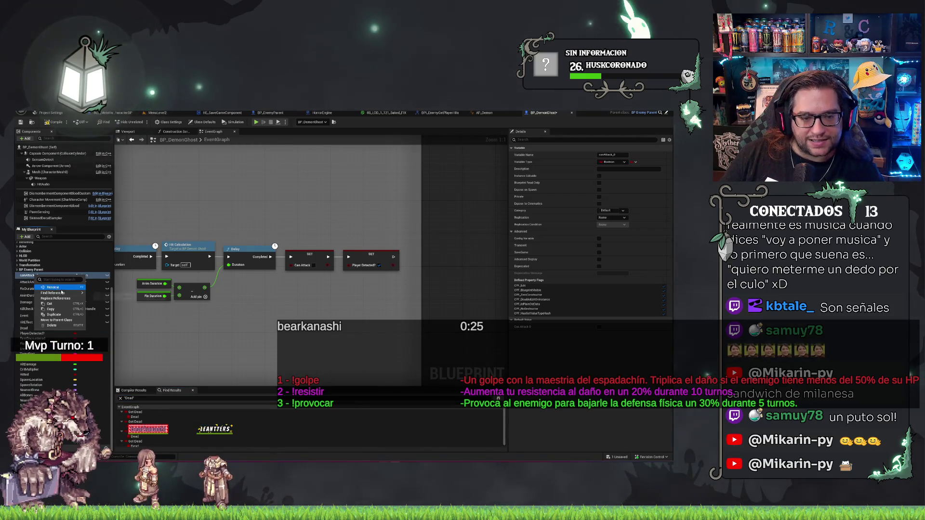
click(53, 292)
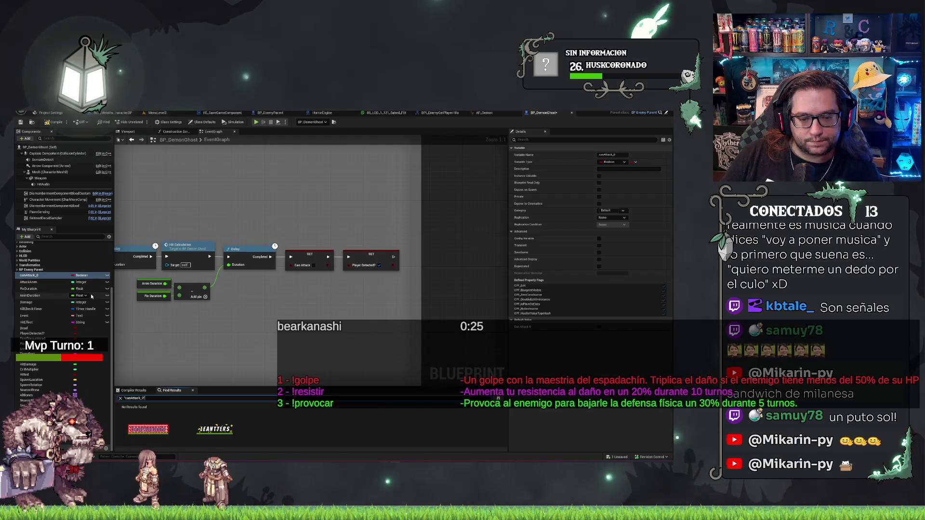
click(50, 283)
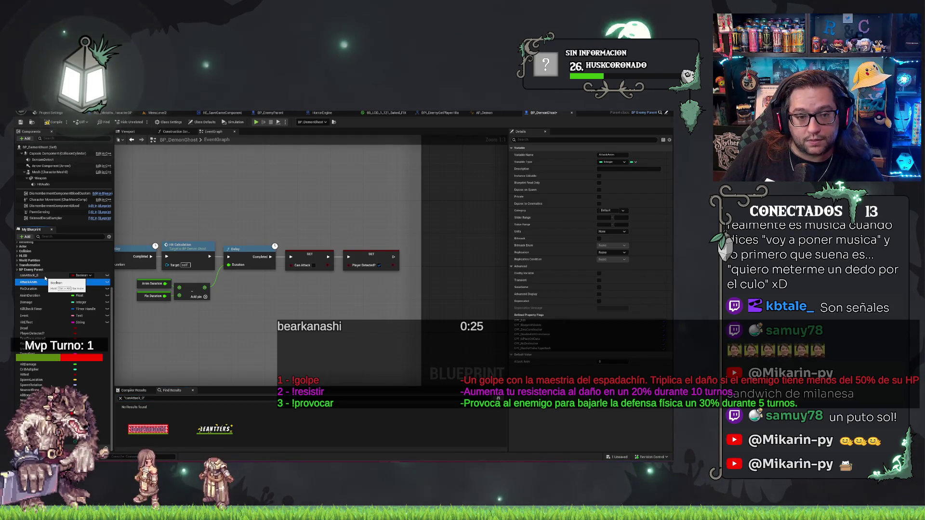
key(ctrl+z)
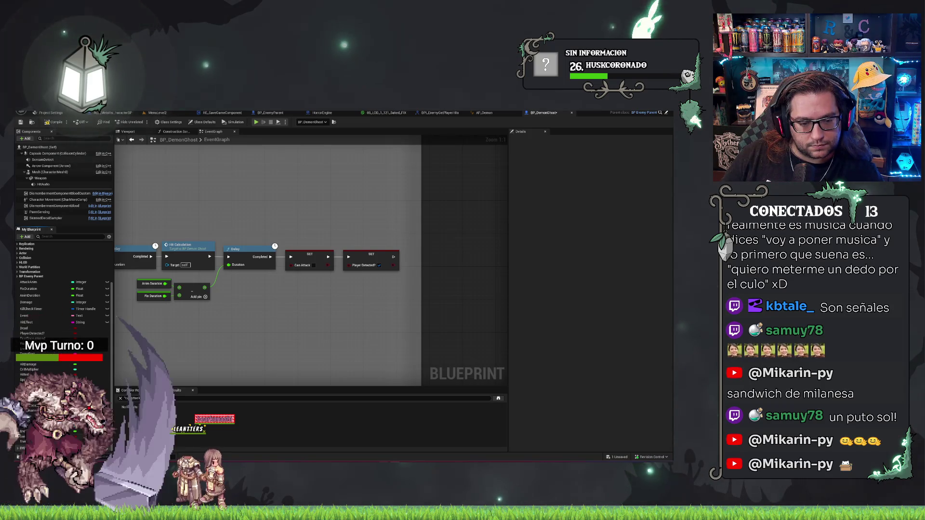
Step: Find every use of the Dead variable and jump to the first Get Dead node
click(29, 328)
right_click(30, 329)
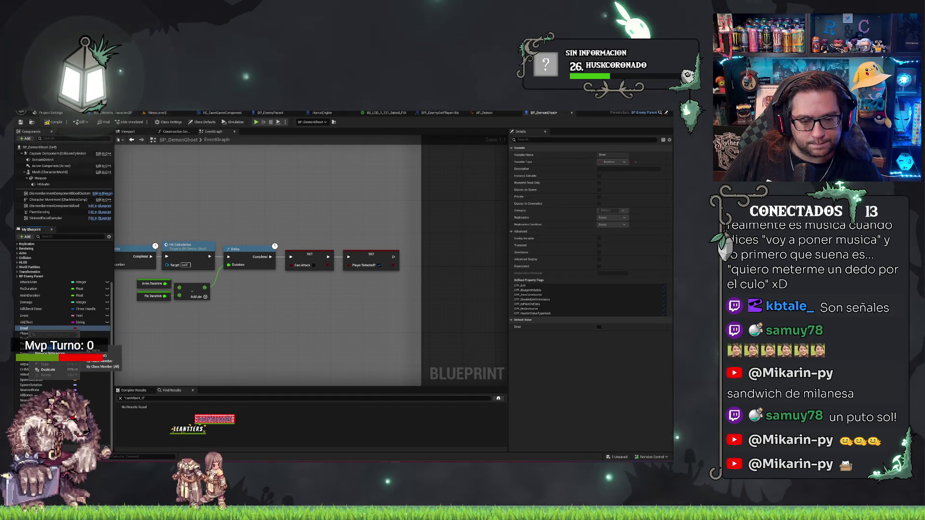
click(100, 361)
click(135, 412)
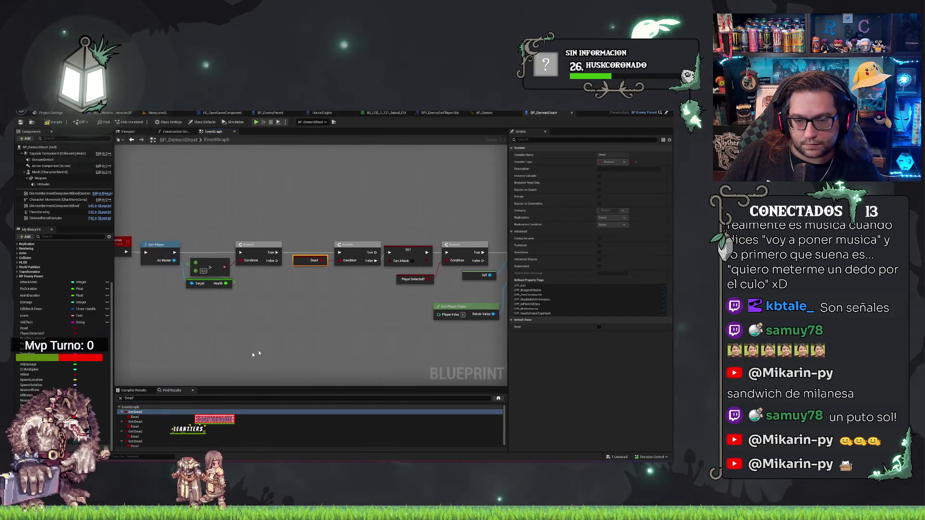
click(134, 422)
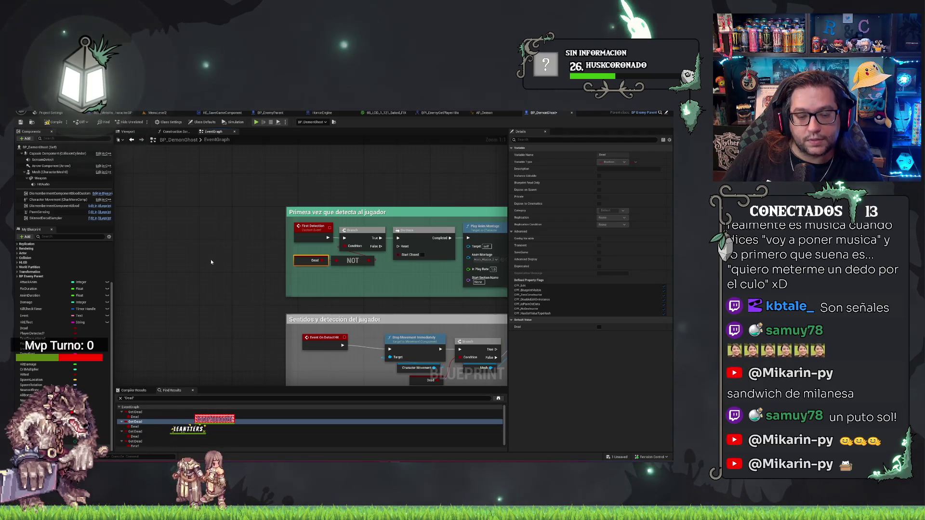
click(279, 114)
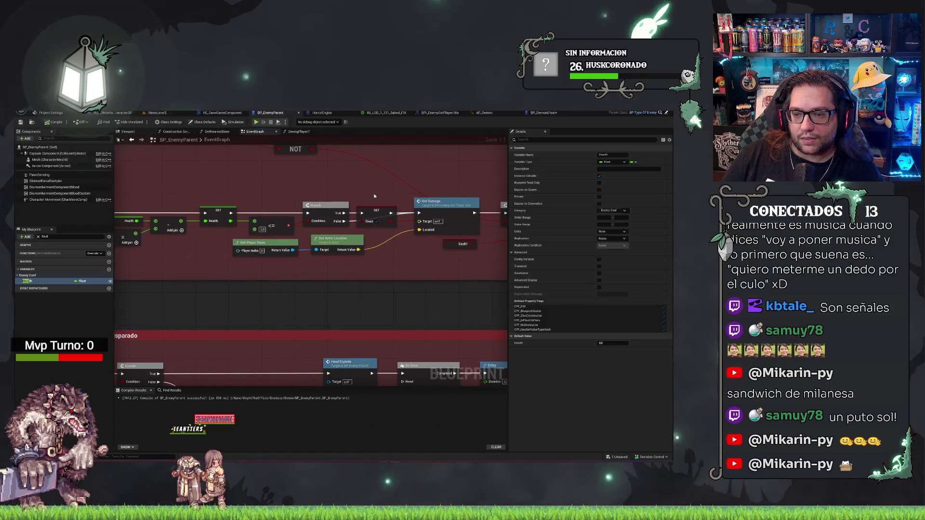
click(376, 212)
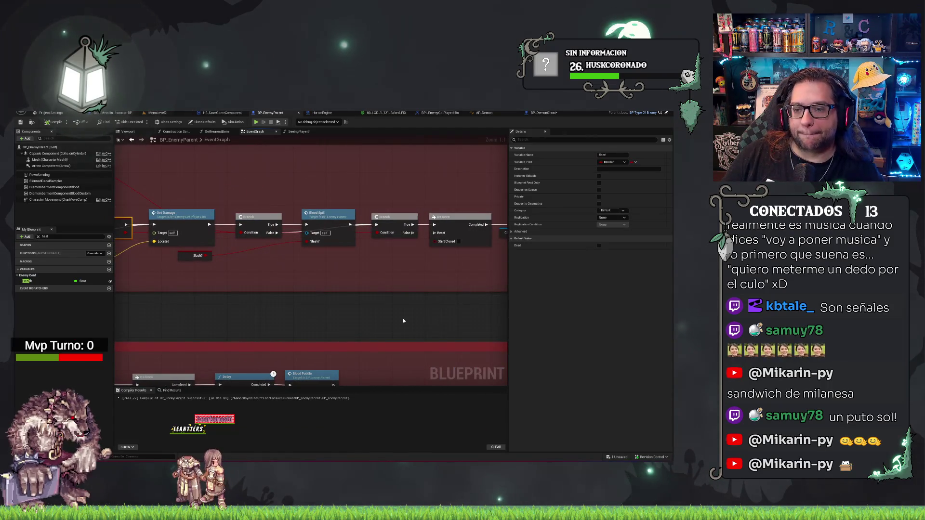
drag(403, 318, 183, 277)
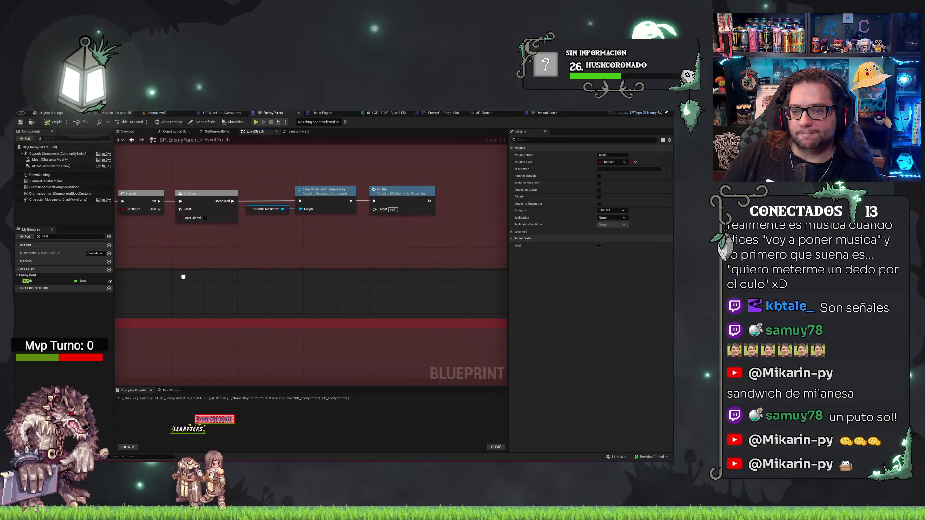
double_click(381, 192)
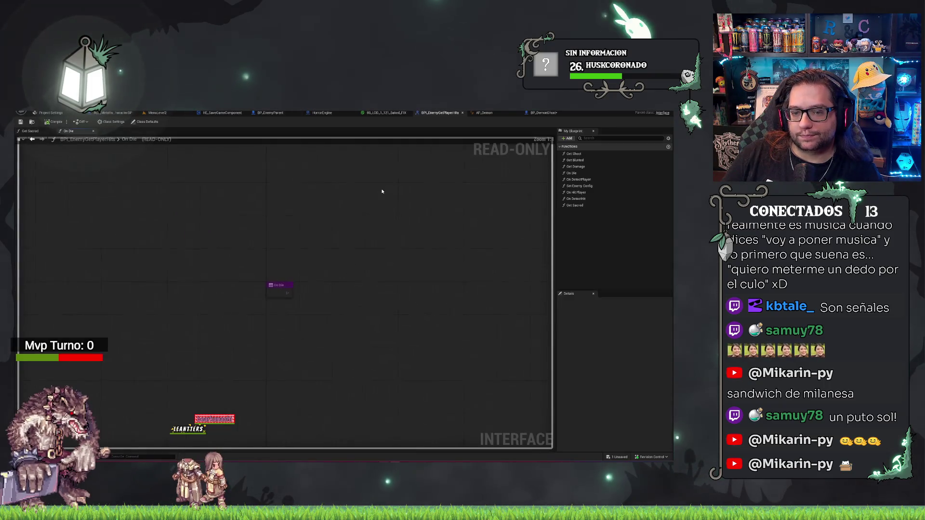
click(545, 113)
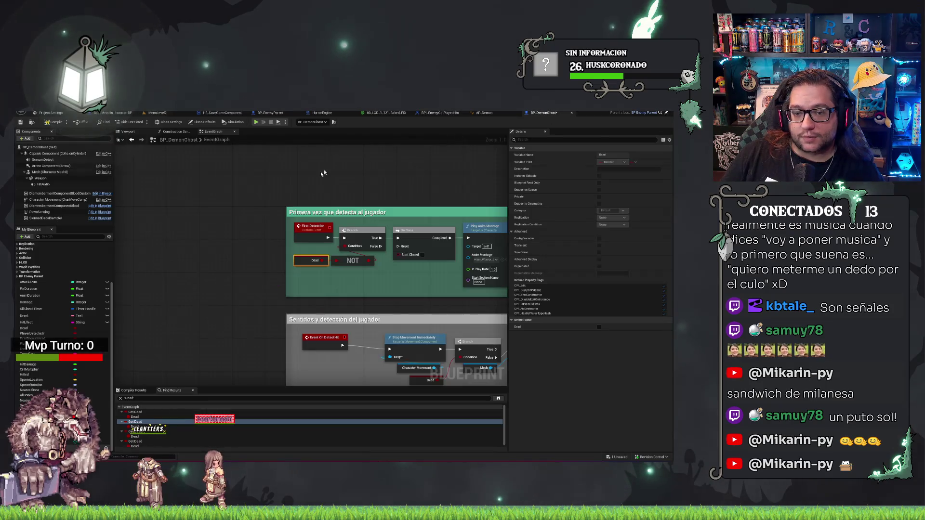
Step: Expand Interfaces and search 'ondie' to bring Event On Die into view
scroll(41, 279, up, 2)
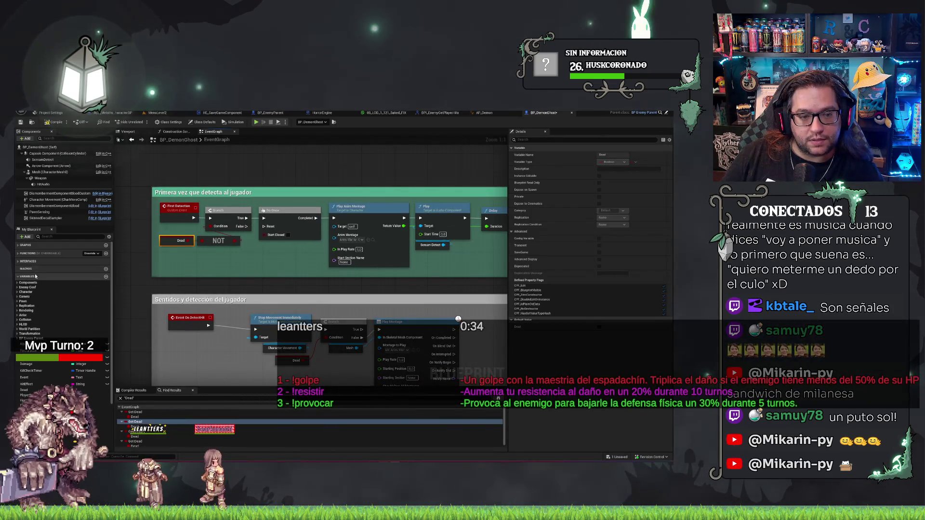
click(17, 262)
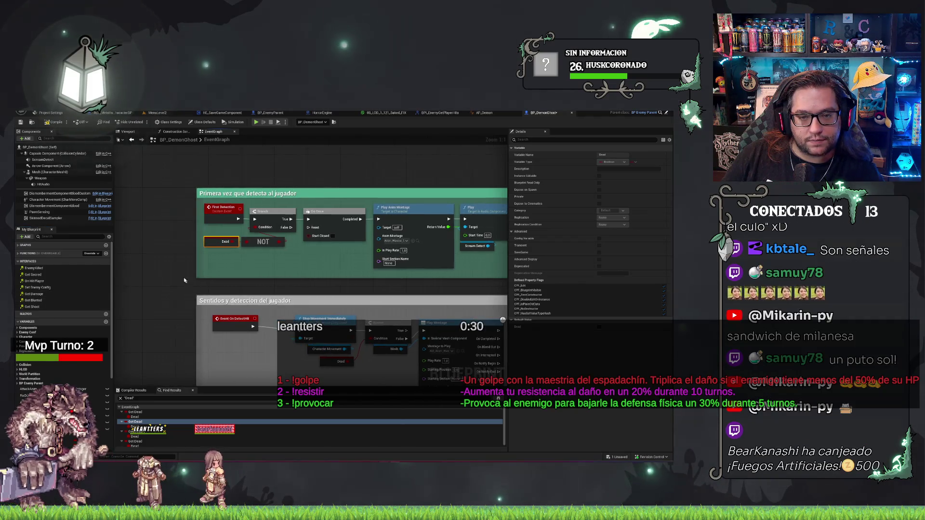
drag(154, 286, 198, 287)
right_click(168, 268)
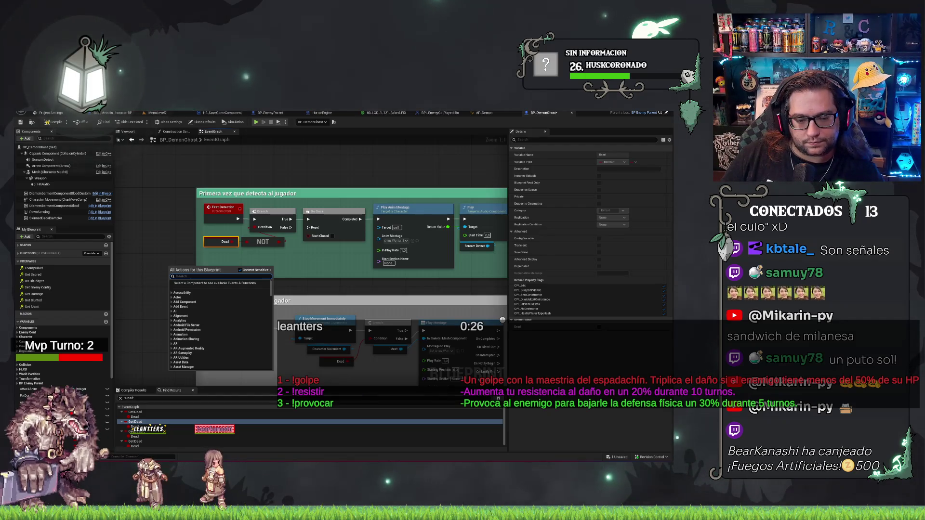
click(153, 399)
text(ondie)
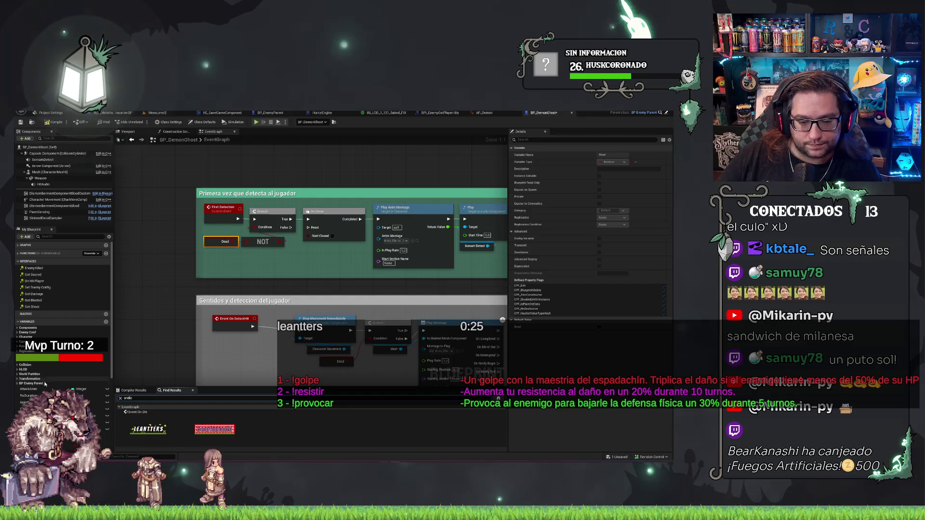
click(150, 412)
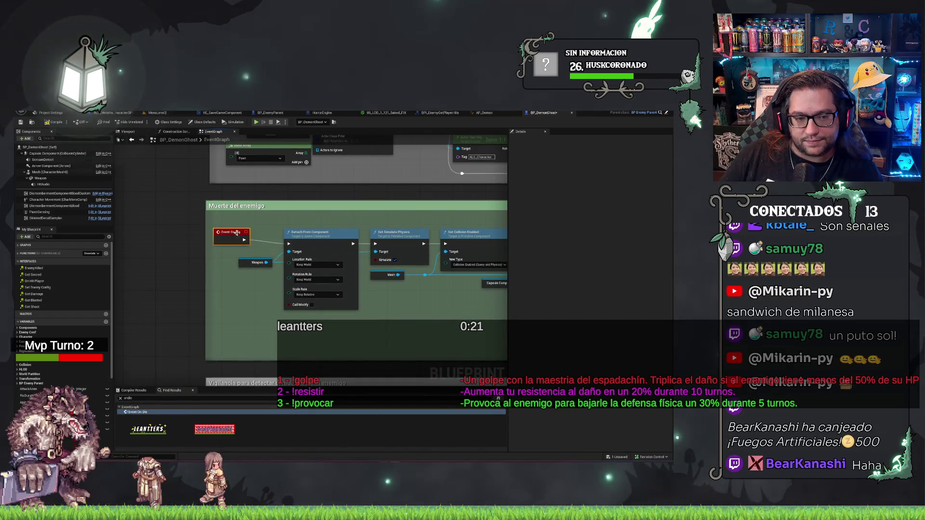
Step: Check the Detach From Component node and save BP_DemonGhost
click(316, 270)
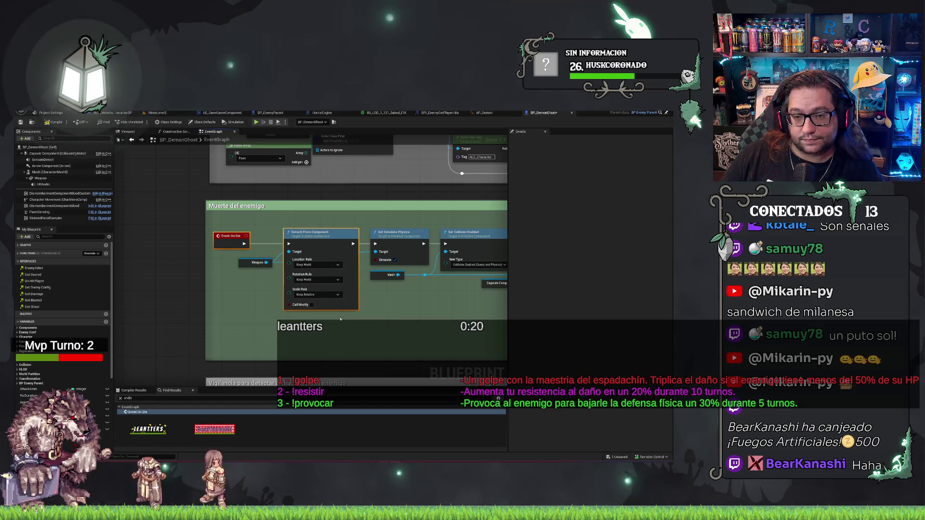
click(394, 332)
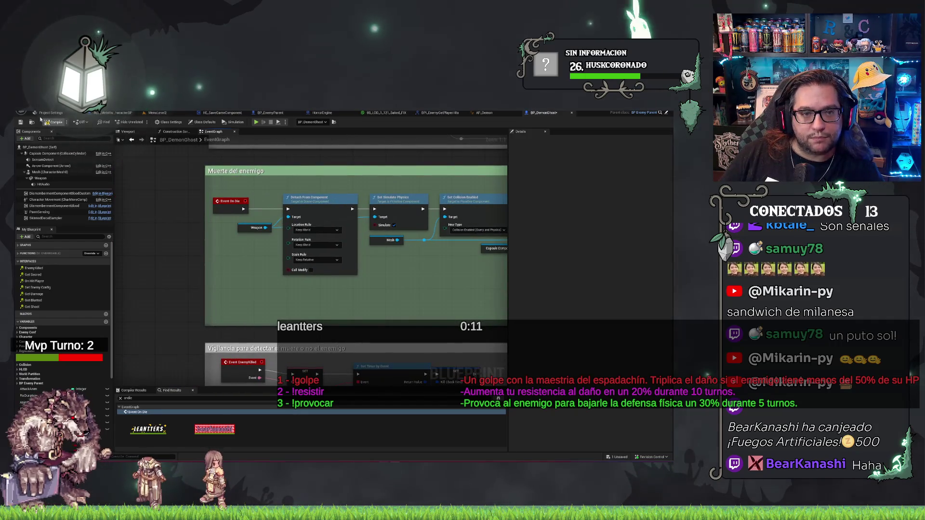
click(21, 123)
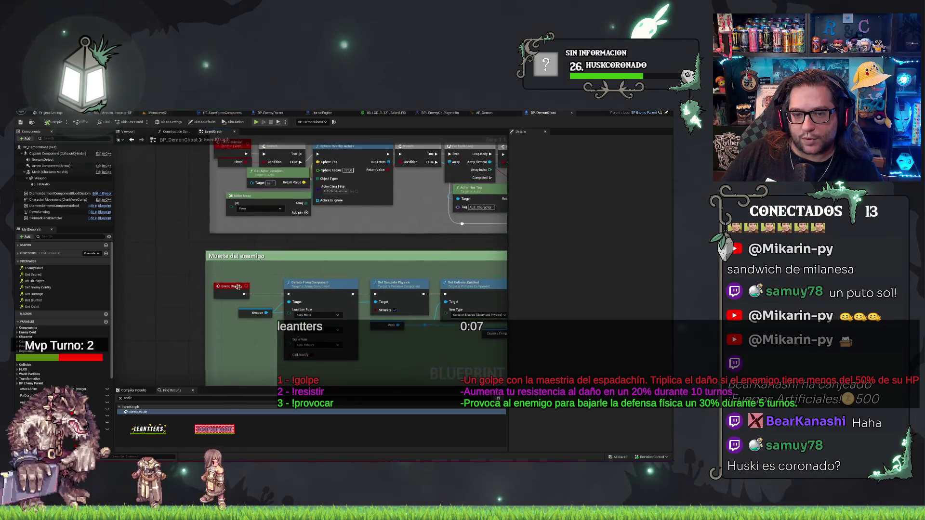
Step: Add a Print String reading 'PENIS' after Event On Die, save, and return to MenuLevel2
drag(257, 273, 257, 273)
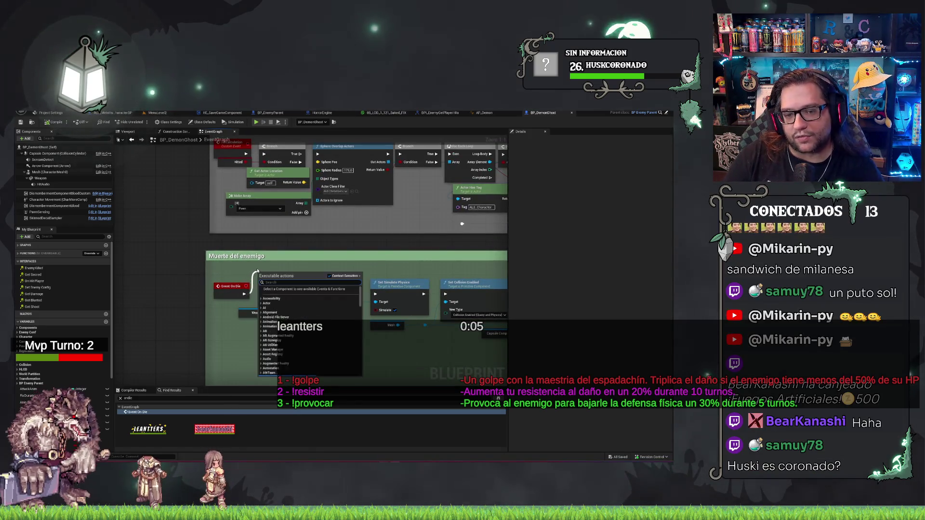
text(print)
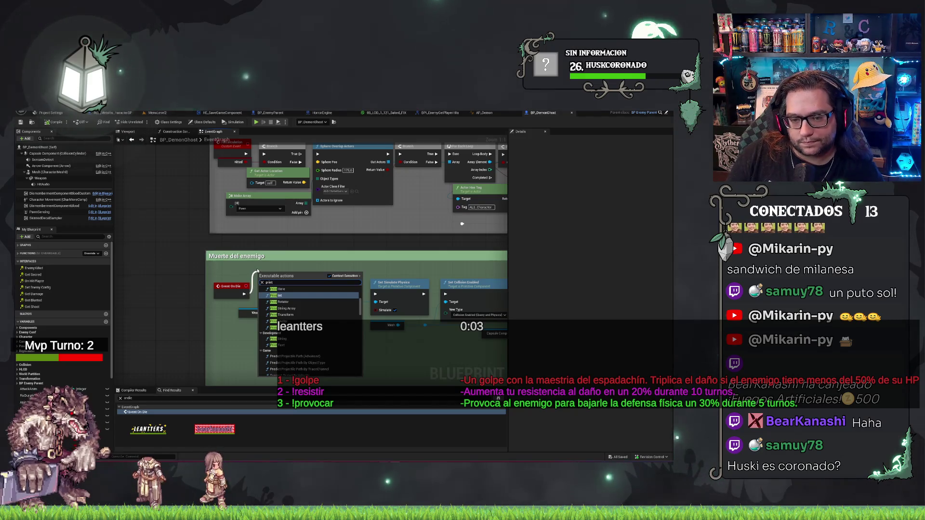
key(Down)
key(Down)
key(Down)
key(Return)
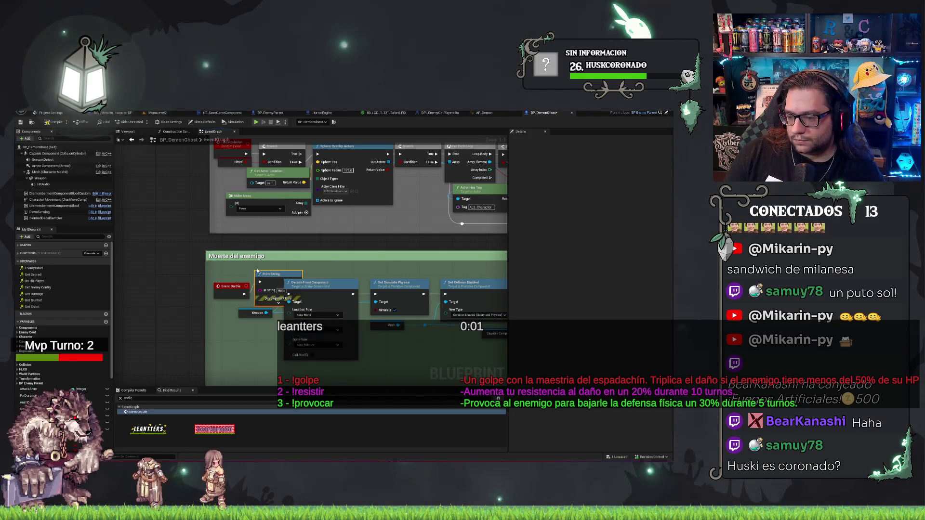
mouse_move(266, 273)
mouse_down()
mouse_move(252, 241)
mouse_move(263, 242)
mouse_move(175, 242)
mouse_move(295, 255)
mouse_up()
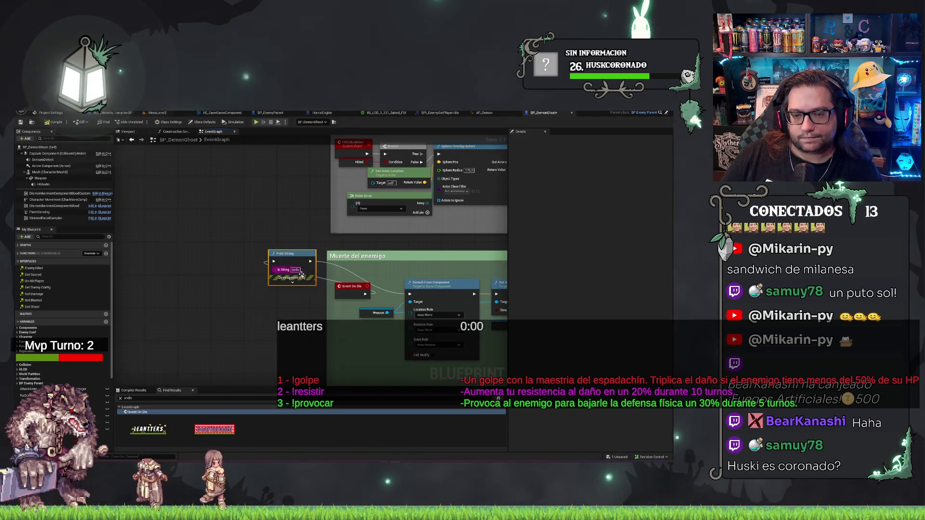
text(PENIS)
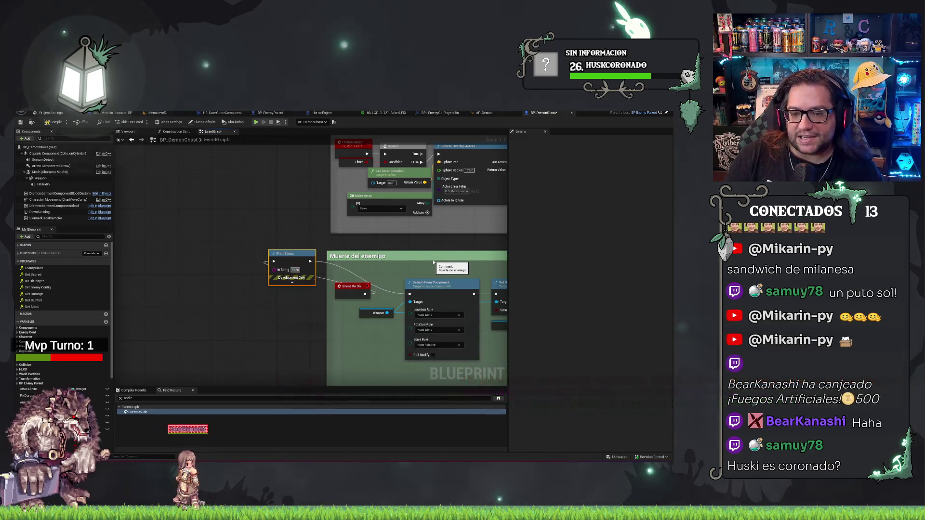
key(ctrl+s)
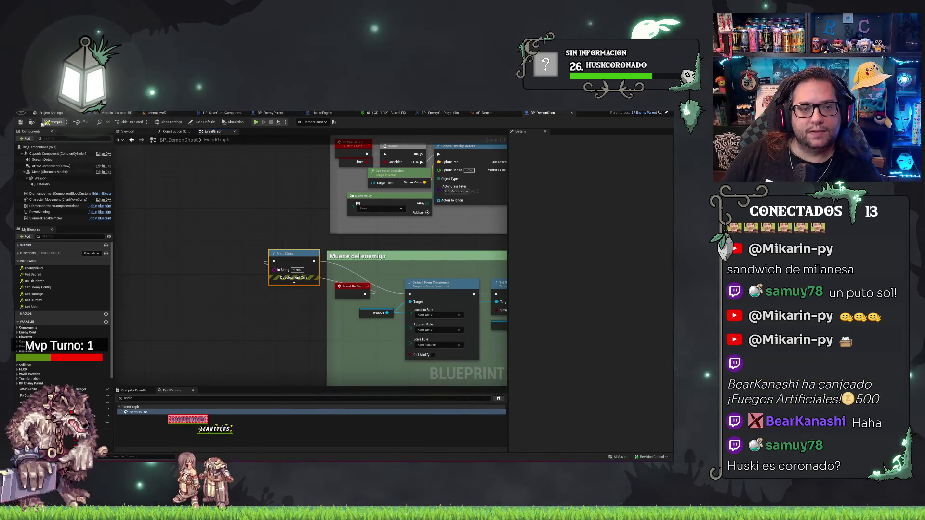
click(158, 112)
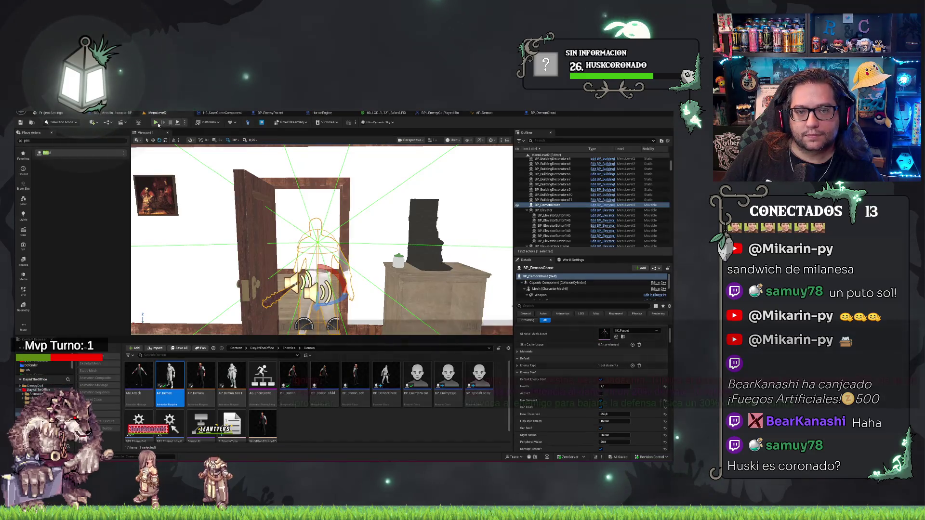
Step: Play in editor and choose NUEVA PARTIDA from the game's main menu
click(159, 124)
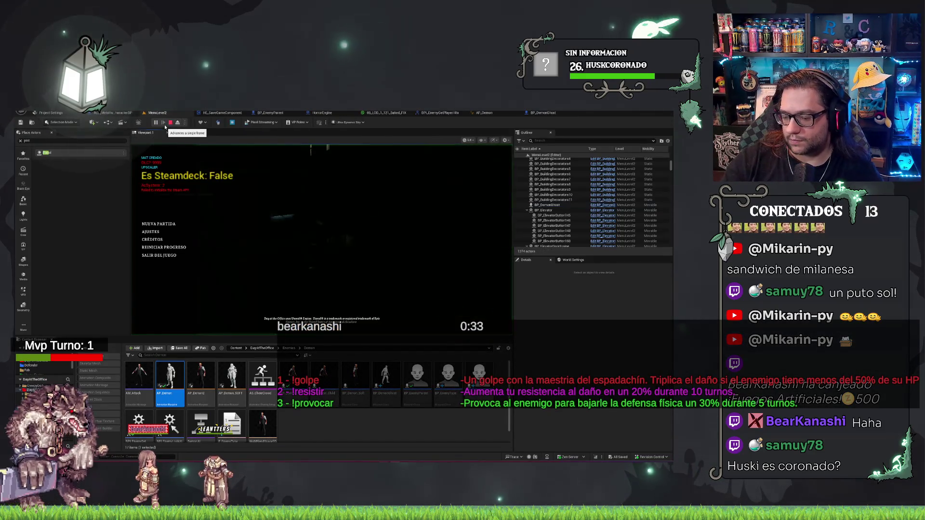
click(163, 225)
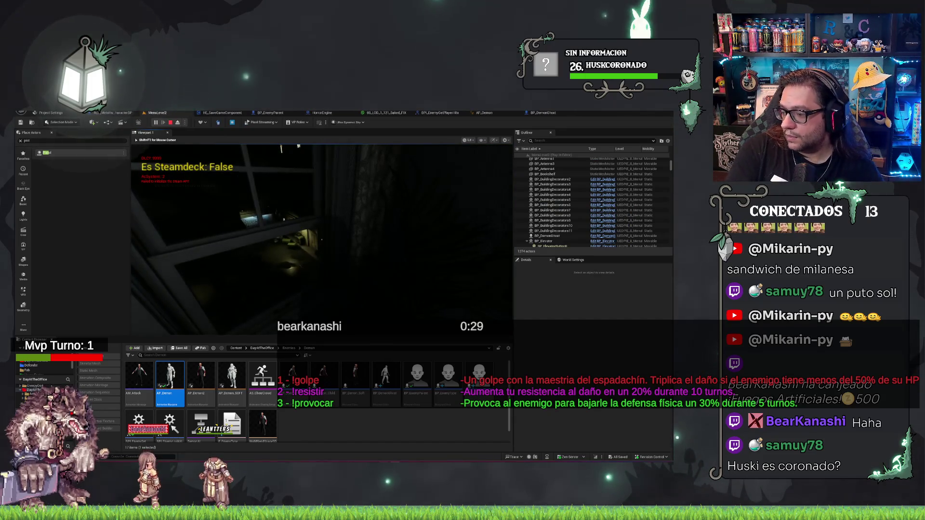
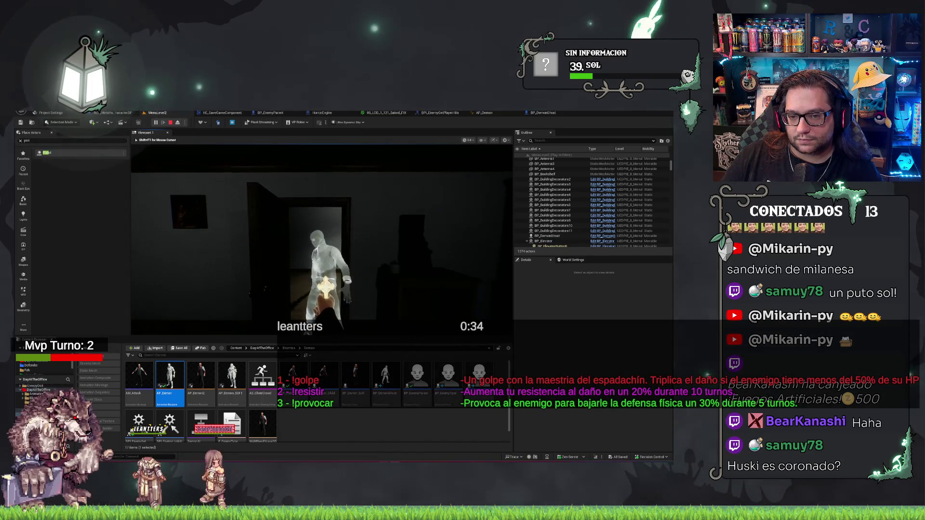
Step: End Play In Editor and show HorrorEngine's CrossTargetCheck graph with its Line Trace By Channel node
key(Escape)
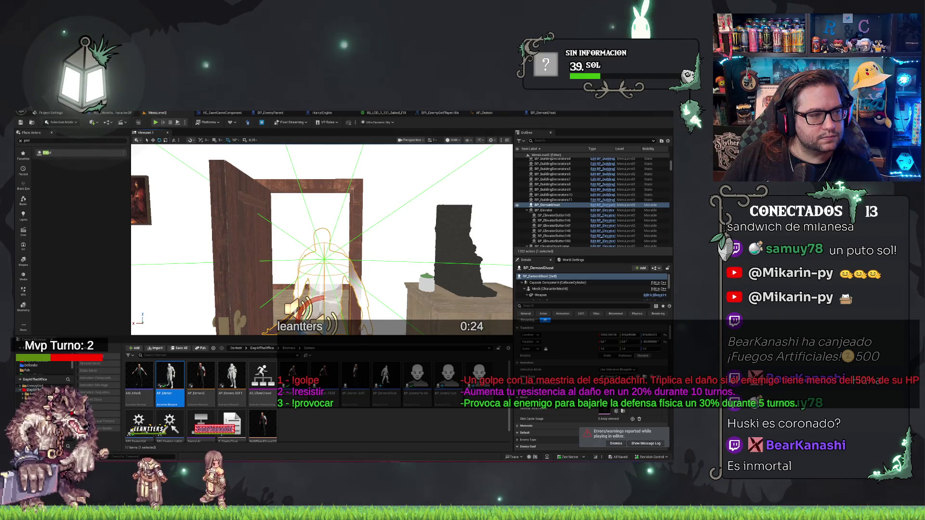
click(322, 112)
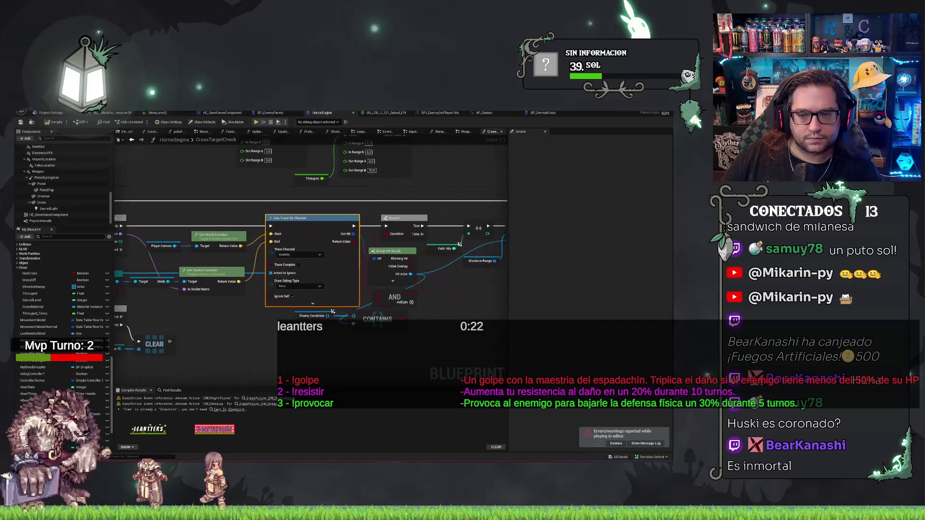
Step: Deselect the Line Trace By Channel node and switch to BP_EnemyParent's EventGraph
drag(203, 352, 273, 330)
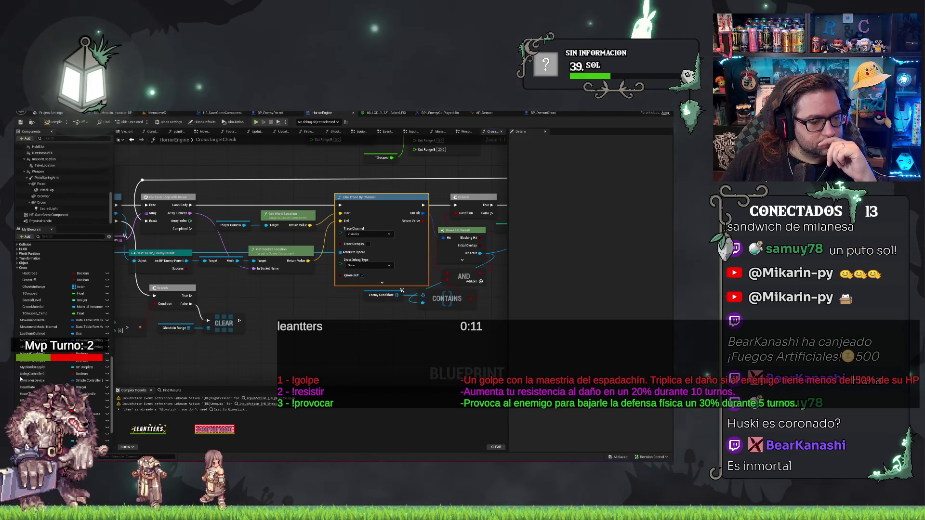
click(378, 331)
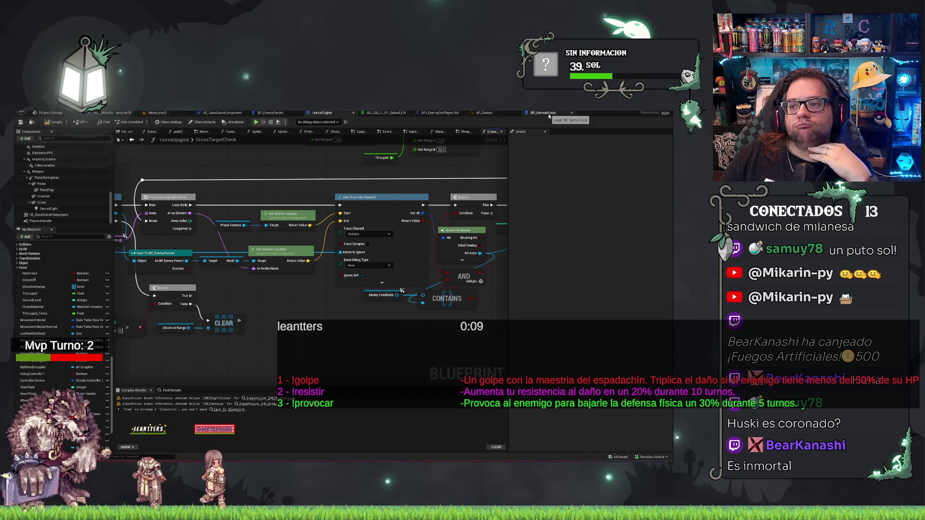
click(273, 114)
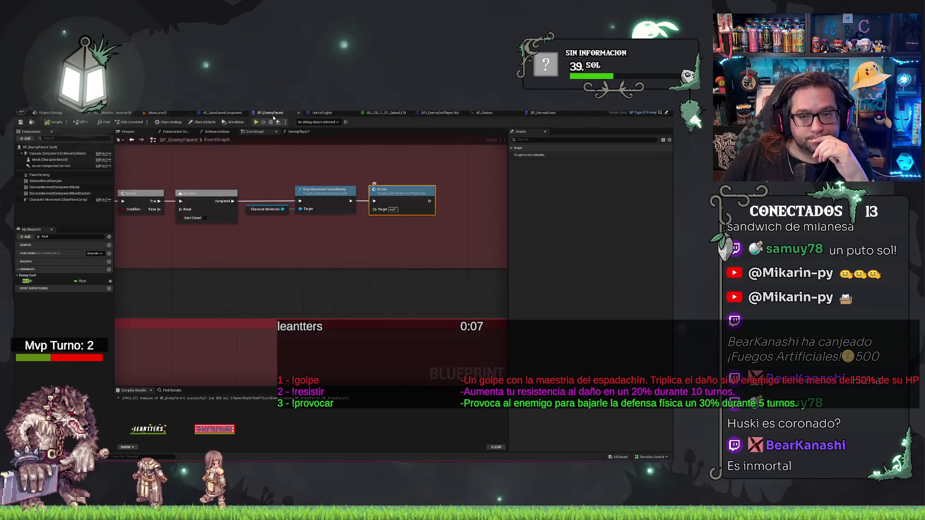
Step: Wire Get Actor Location's Return Value into Get Damage's Located input
mouse_move(284, 293)
mouse_down()
mouse_move(318, 295)
mouse_move(494, 232)
mouse_up()
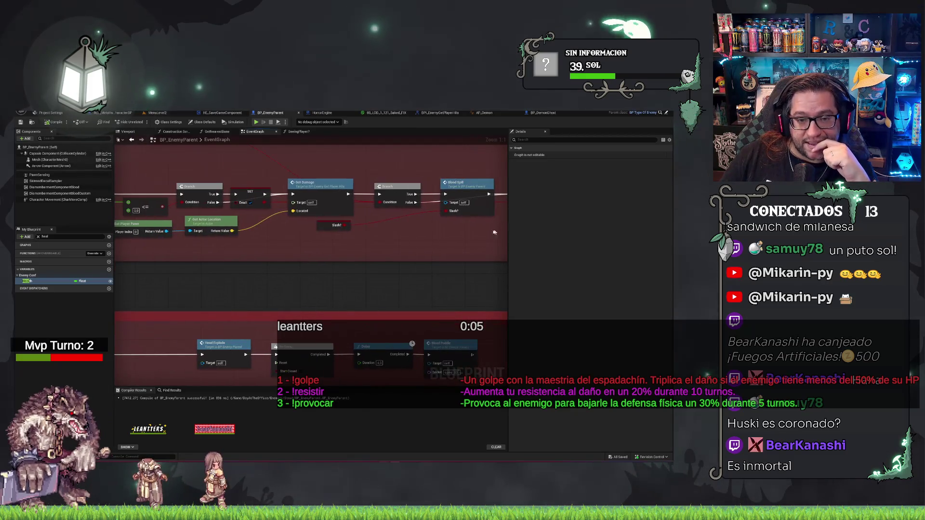
mouse_move(279, 259)
mouse_down()
mouse_move(384, 258)
mouse_move(392, 266)
mouse_move(381, 280)
mouse_move(325, 271)
mouse_up()
drag(164, 203, 187, 240)
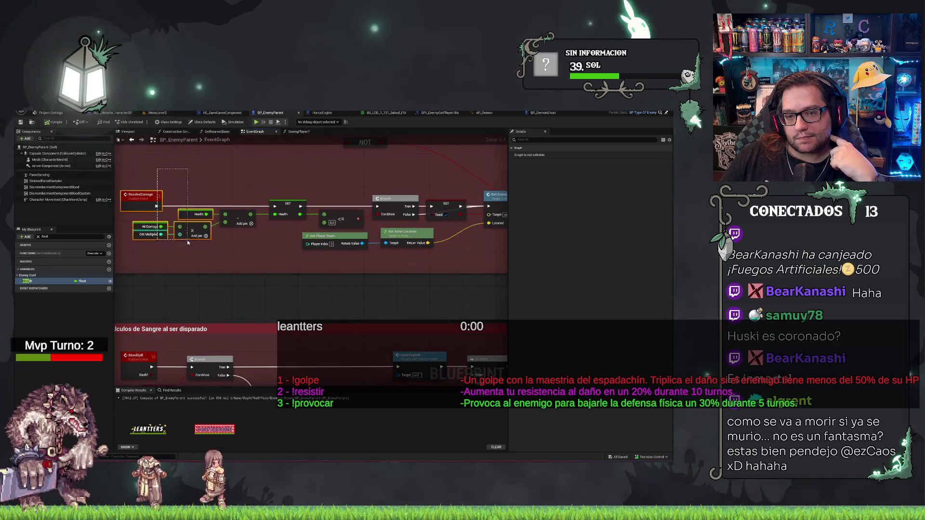
click(263, 236)
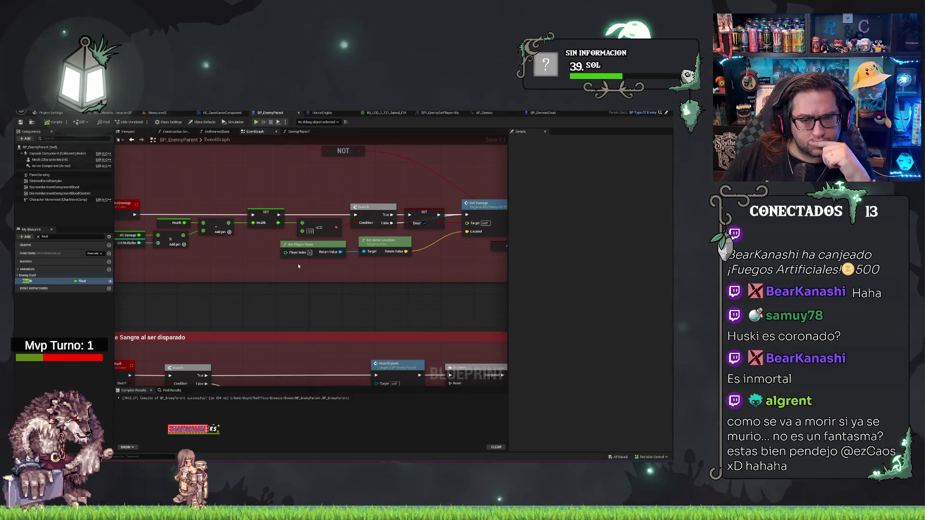
drag(373, 294, 221, 309)
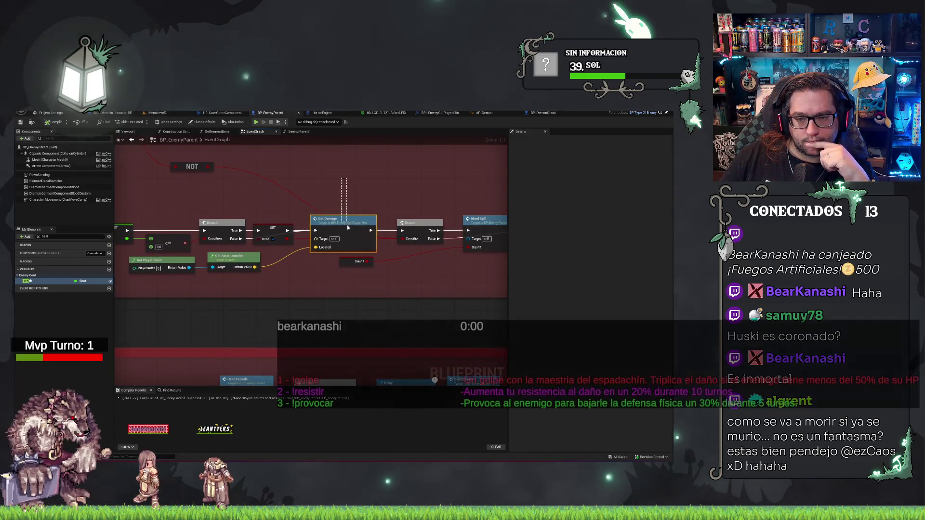
click(344, 225)
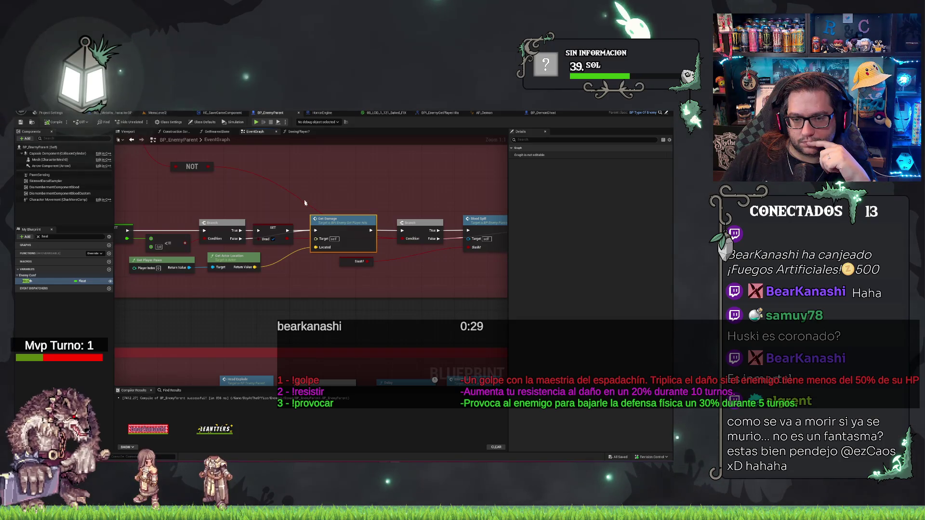
drag(301, 240, 316, 247)
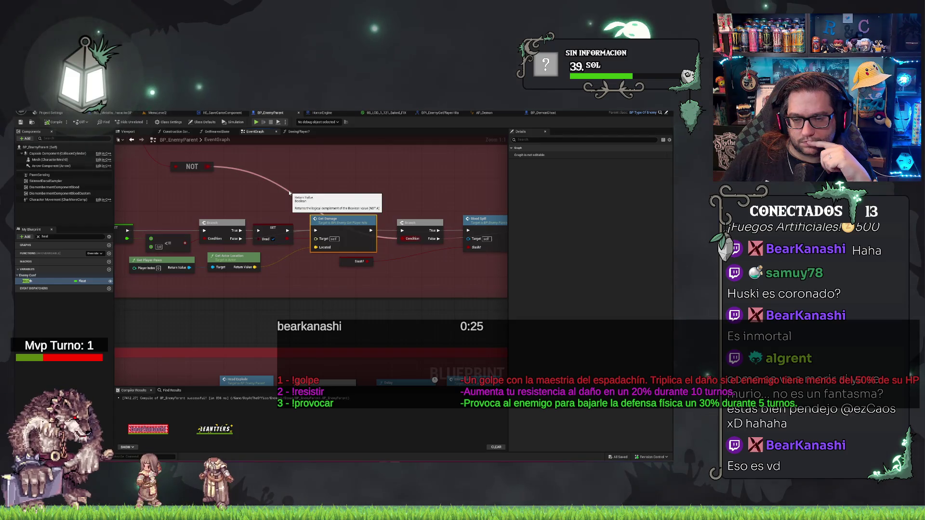
Step: Follow the damage chain past Blood Spill to the Do Once and On Die nodes
mouse_move(289, 193)
mouse_down()
mouse_move(361, 241)
mouse_move(338, 159)
mouse_move(250, 200)
mouse_move(480, 208)
mouse_move(411, 247)
mouse_move(427, 200)
mouse_move(202, 227)
mouse_move(180, 154)
mouse_move(342, 187)
mouse_move(316, 191)
mouse_up()
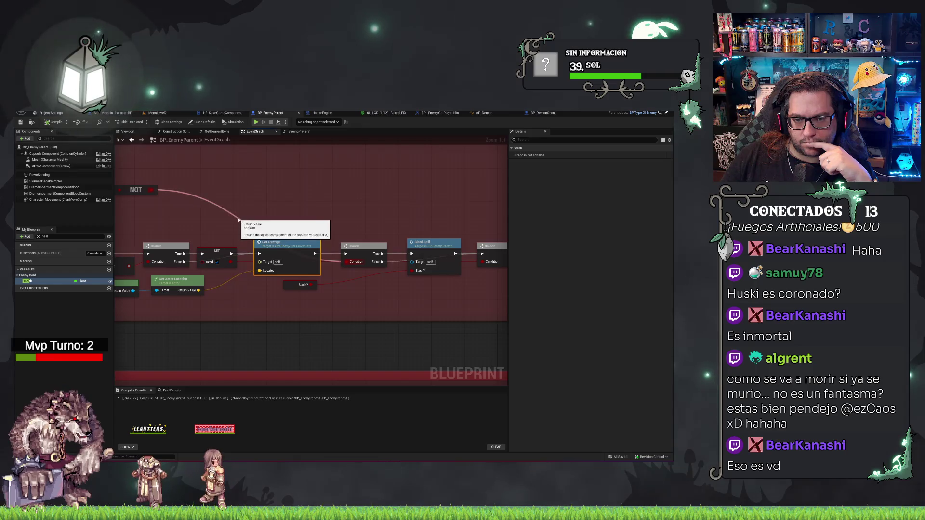
drag(401, 264, 284, 280)
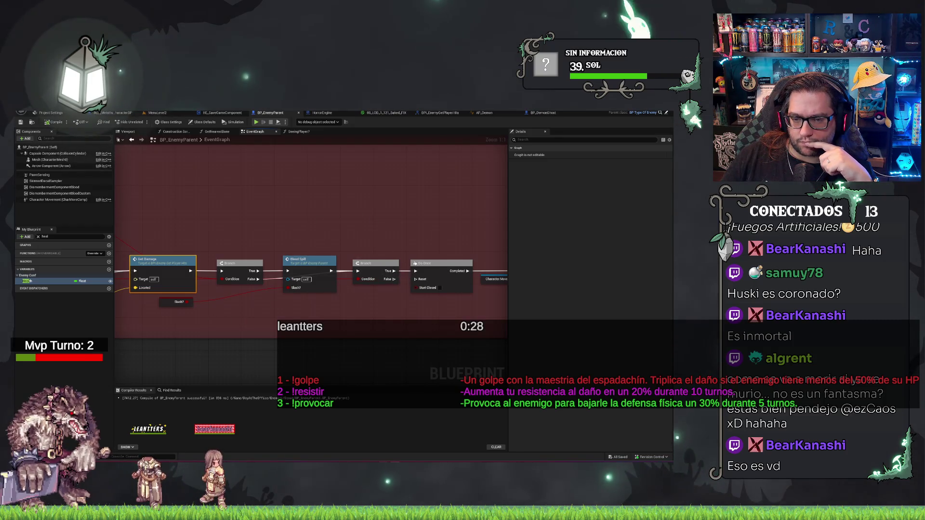
mouse_move(195, 313)
mouse_down()
mouse_move(136, 303)
mouse_move(200, 303)
mouse_move(252, 288)
mouse_up()
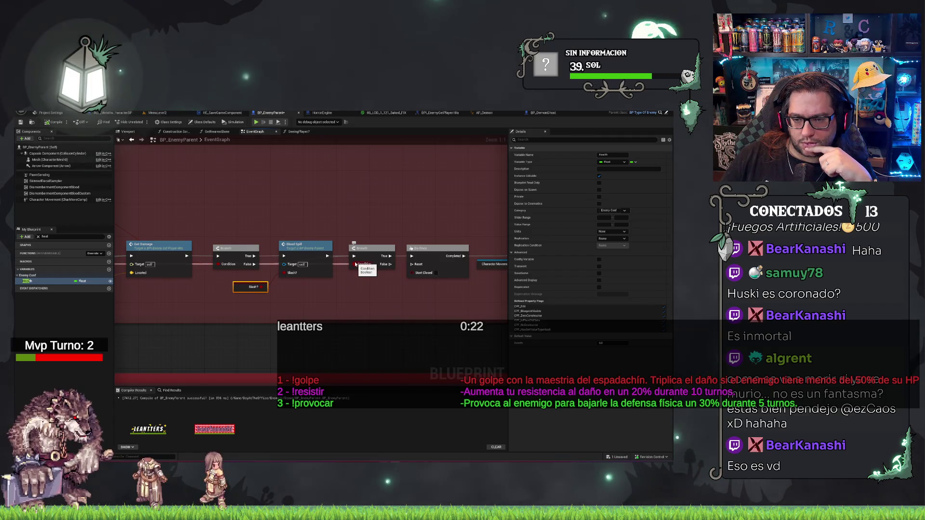
drag(355, 263, 440, 262)
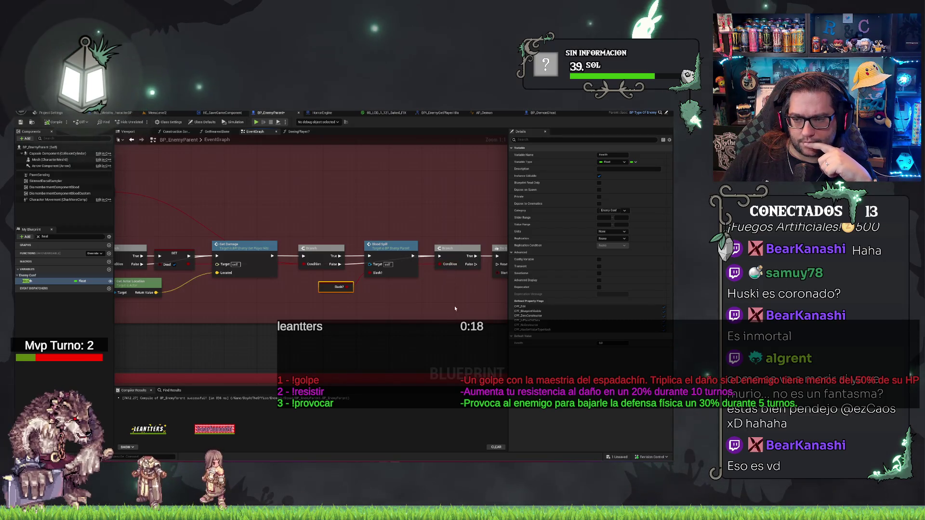
drag(456, 306, 234, 291)
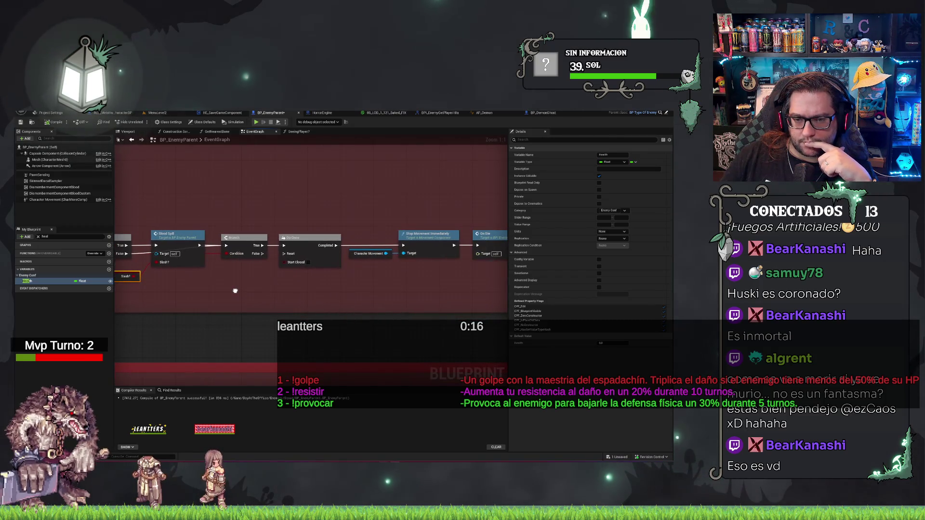
mouse_move(217, 224)
mouse_down()
mouse_move(258, 262)
mouse_move(450, 273)
mouse_move(483, 293)
mouse_up()
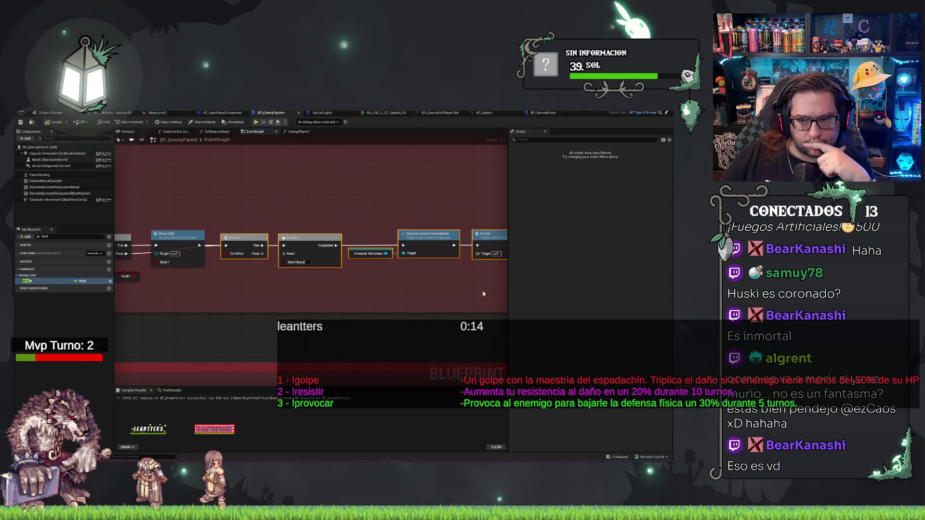
click(487, 235)
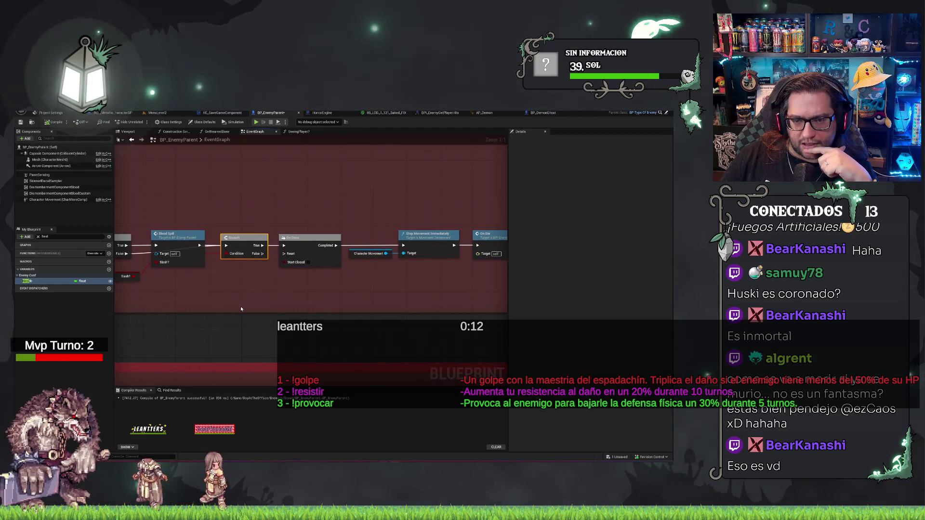
Step: Return to ResolveDamage and its CONTAINS check, then drag a new connection from Health
drag(240, 306, 472, 303)
mouse_move(344, 287)
mouse_down()
mouse_move(413, 271)
mouse_move(300, 271)
mouse_move(269, 285)
mouse_up()
mouse_move(272, 181)
mouse_down()
mouse_move(319, 248)
mouse_move(306, 260)
mouse_up()
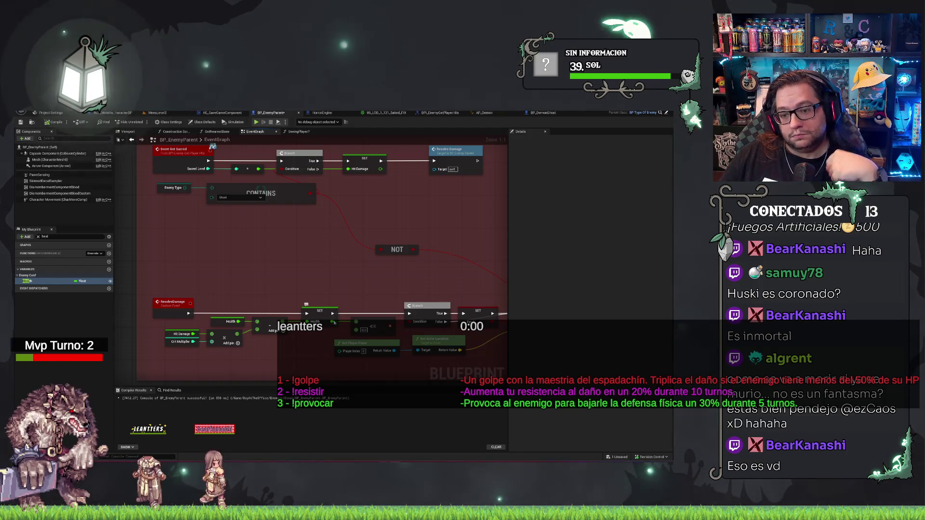
drag(333, 321, 344, 268)
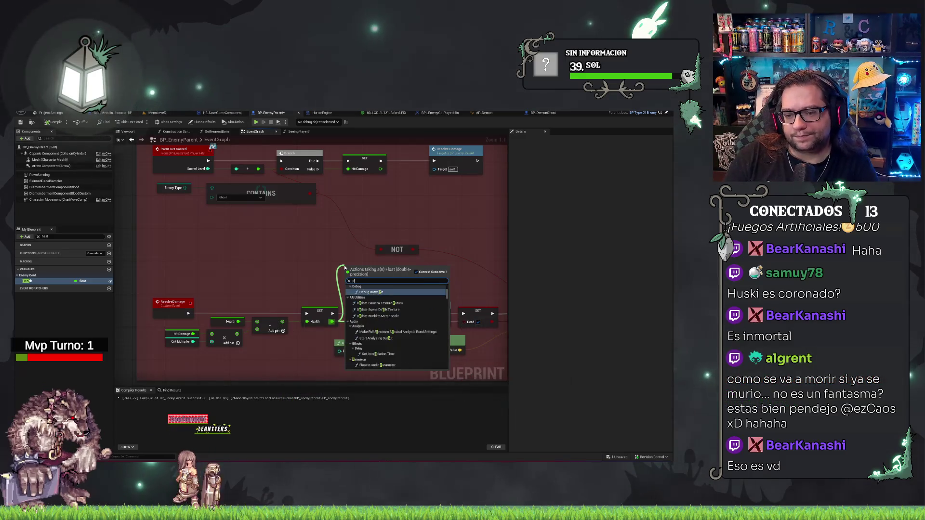
Step: Add a Print Float labelled 'ENEMY HEALTH:' after the Health set, wired into the execution flow
text(rint)
key(Return)
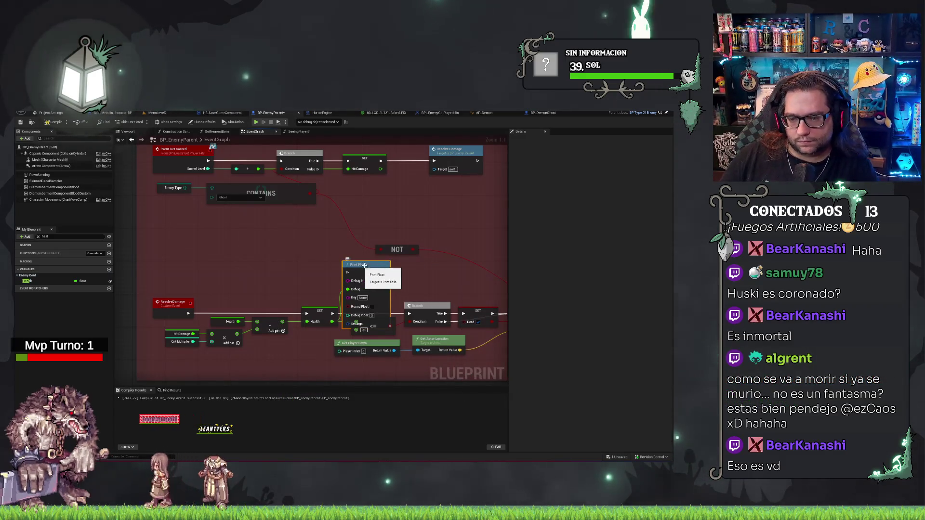
drag(364, 266, 323, 232)
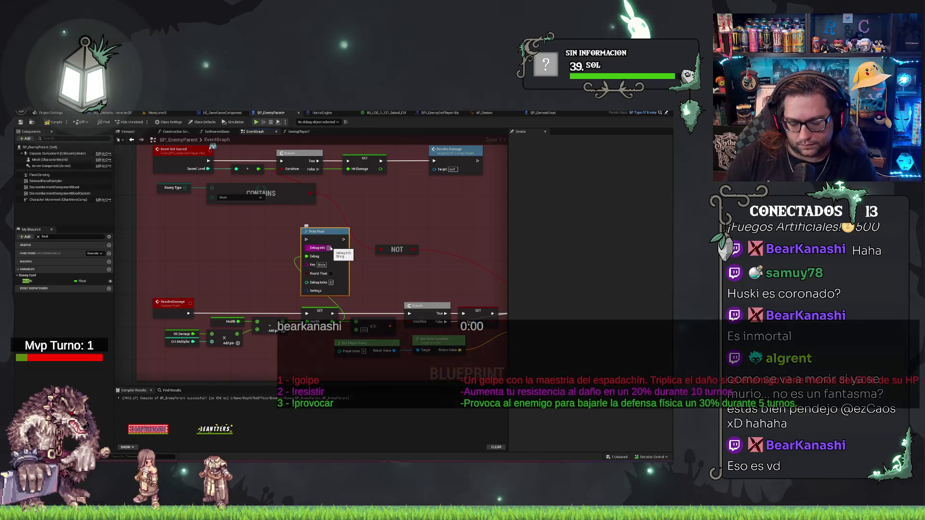
click(331, 248)
text(ENEMY HEALTH:)
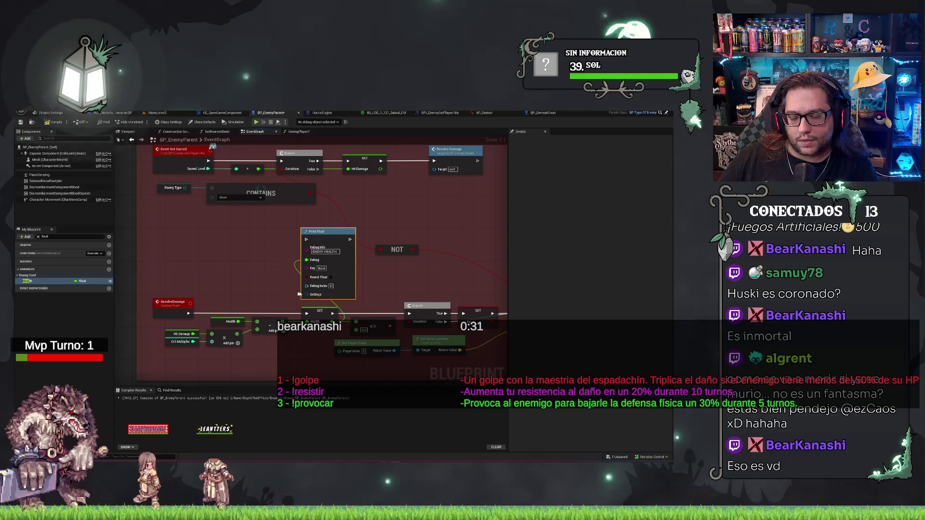
click(325, 243)
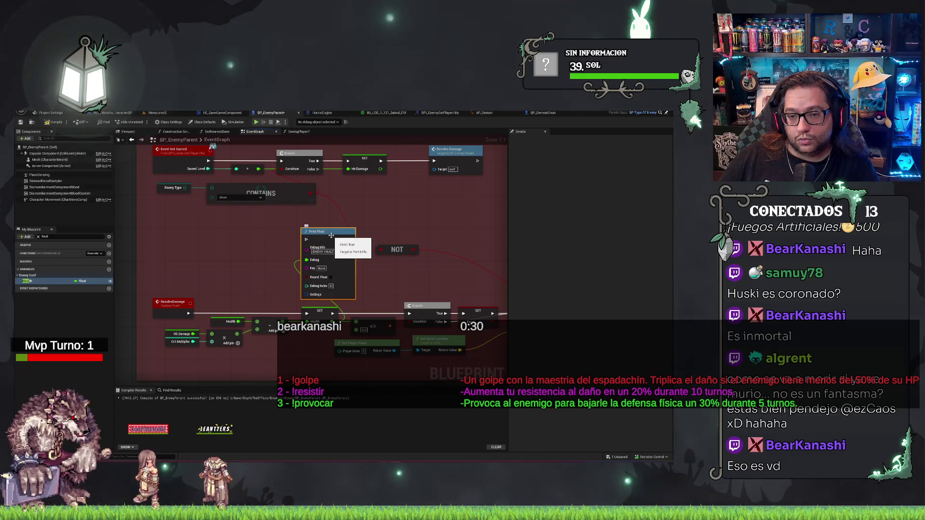
click(328, 310)
mouse_move(350, 239)
mouse_down()
mouse_move(369, 289)
mouse_move(409, 314)
mouse_up()
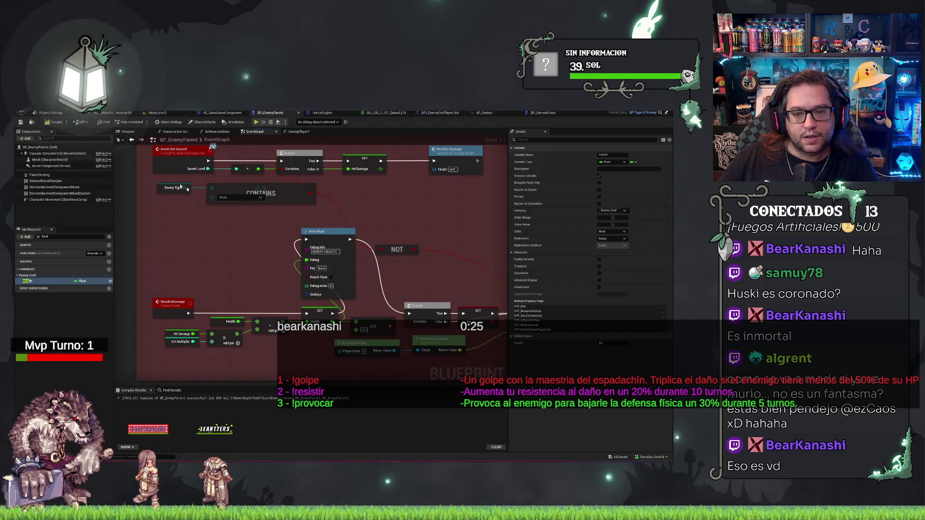
Step: Compile BP_EnemyParent, switch to MenuLevel2 and save all changes
click(21, 123)
click(159, 114)
key(ctrl+s)
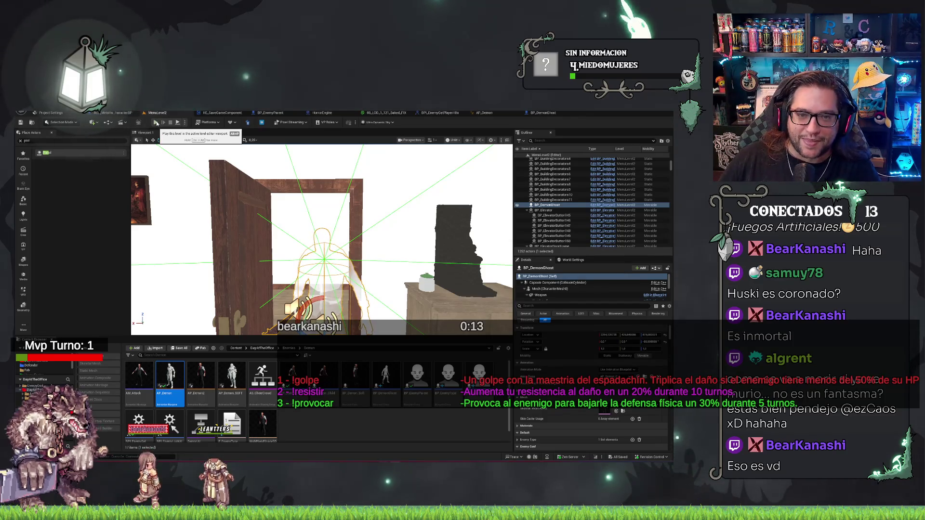
Step: Play-test a new game to watch ENEMY HEALTH: messages, then end the session
click(157, 123)
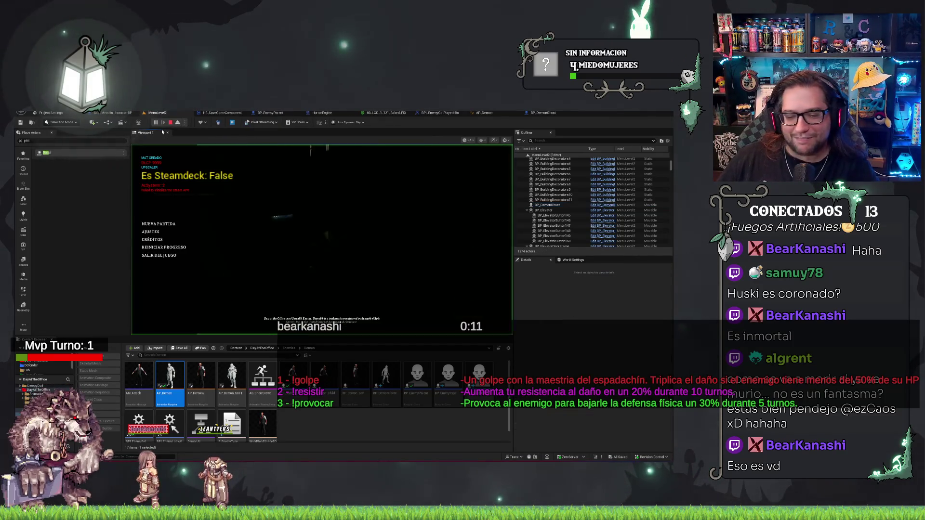
click(164, 224)
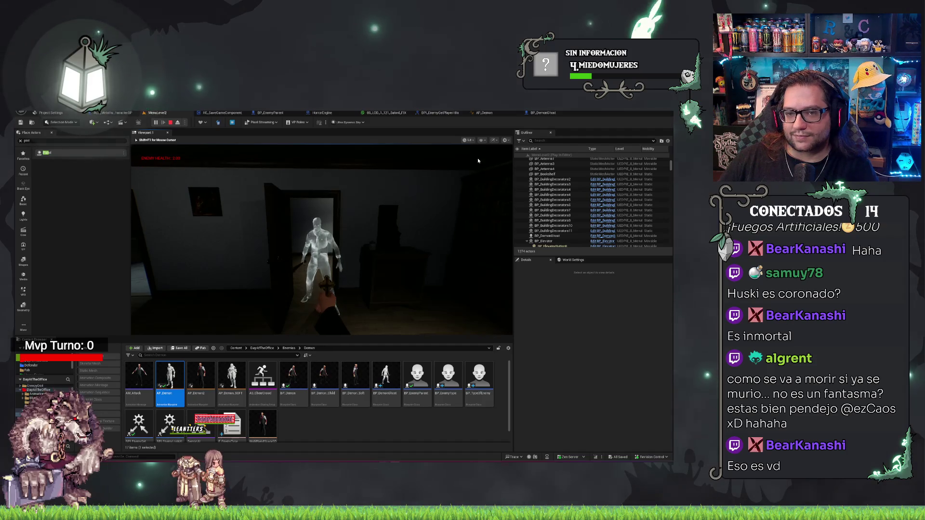
key(Escape)
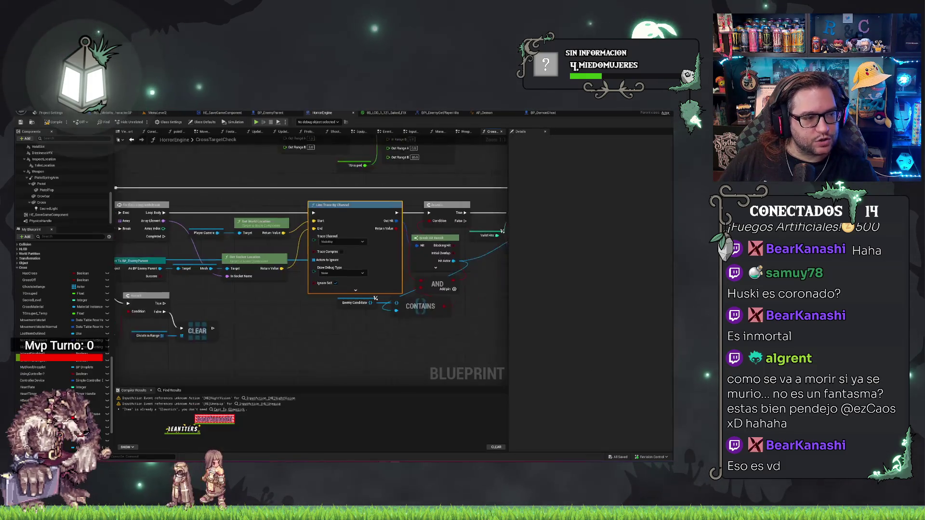
click(322, 112)
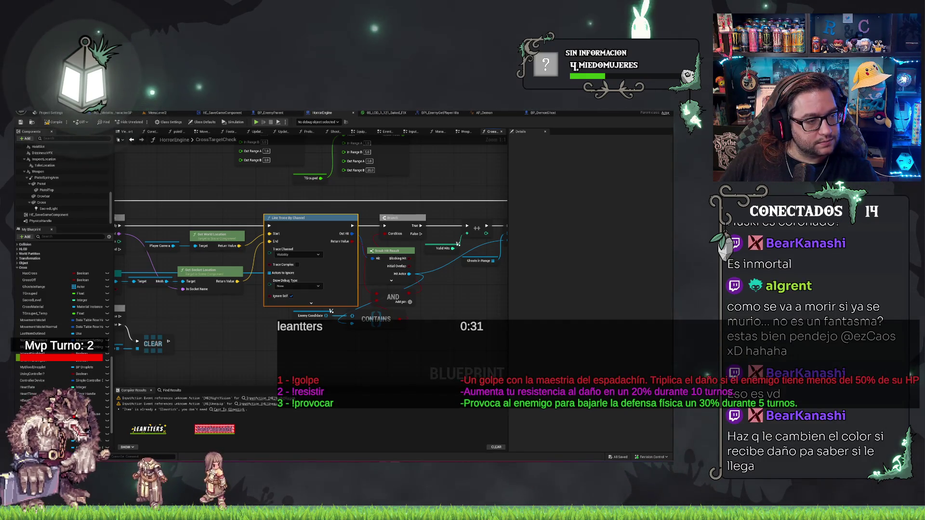
key(Escape)
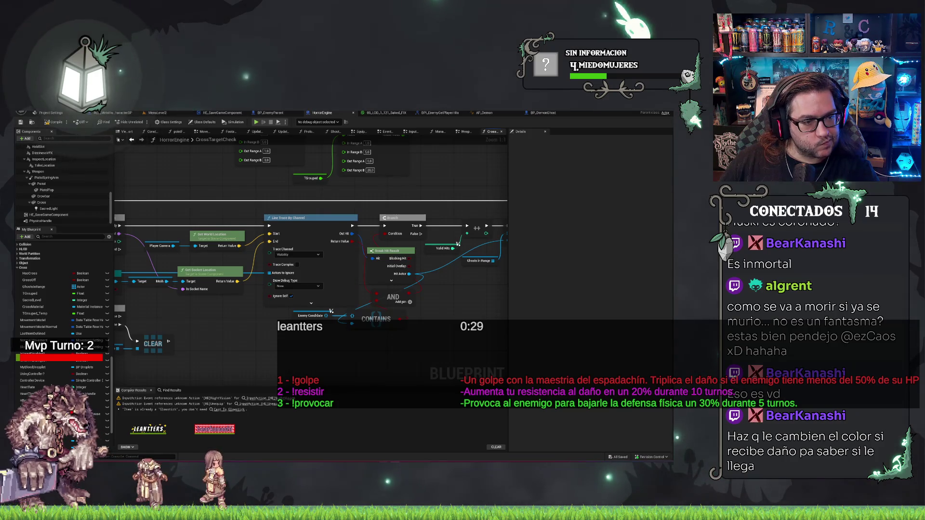
click(270, 298)
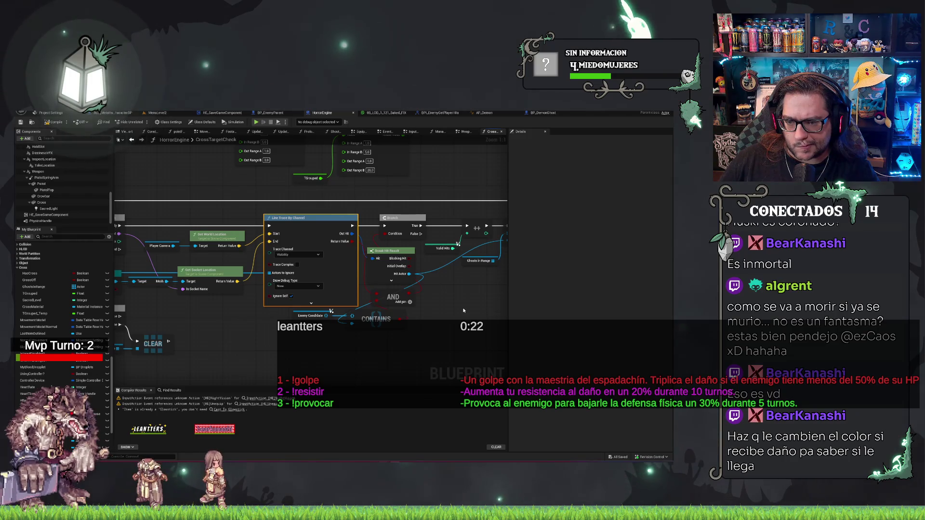
drag(464, 310, 399, 311)
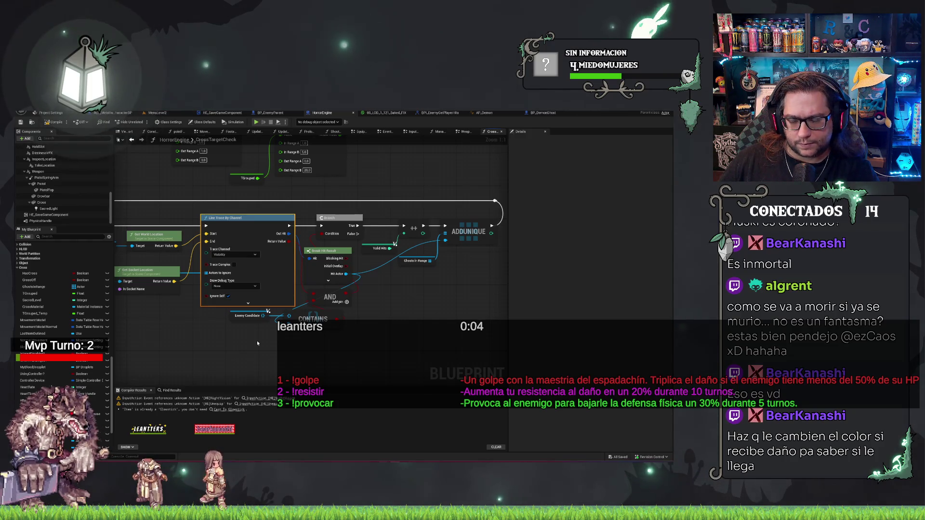
Step: Add an Is Valid check on the Line Trace's Hit Actor output
right_click(232, 317)
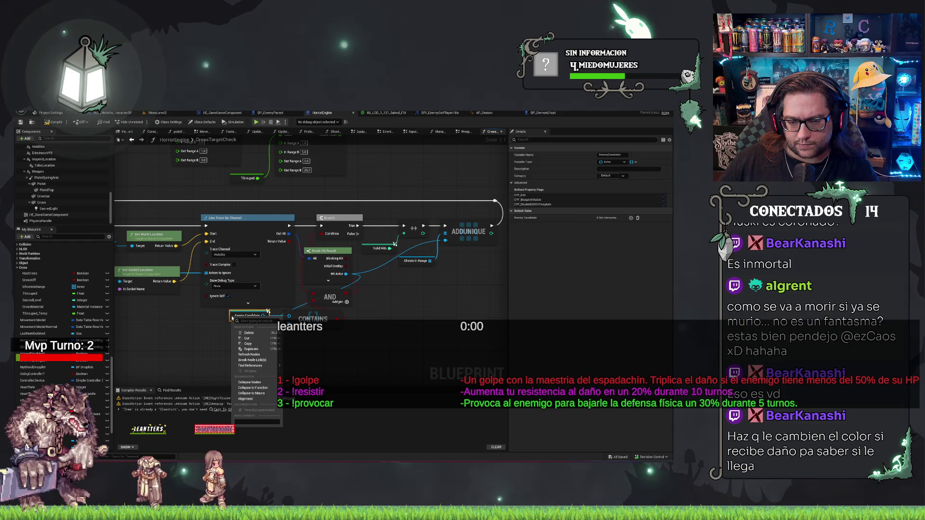
click(344, 370)
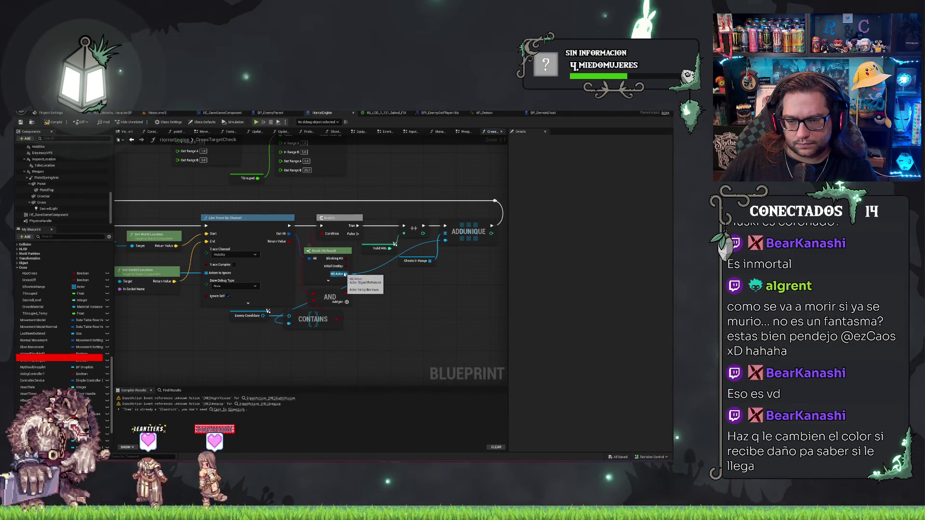
drag(345, 274, 393, 295)
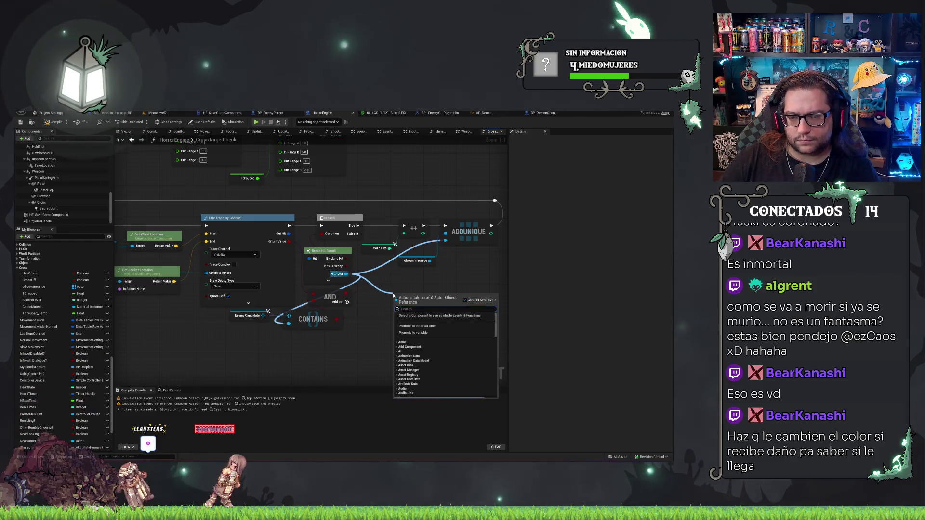
text(is vali)
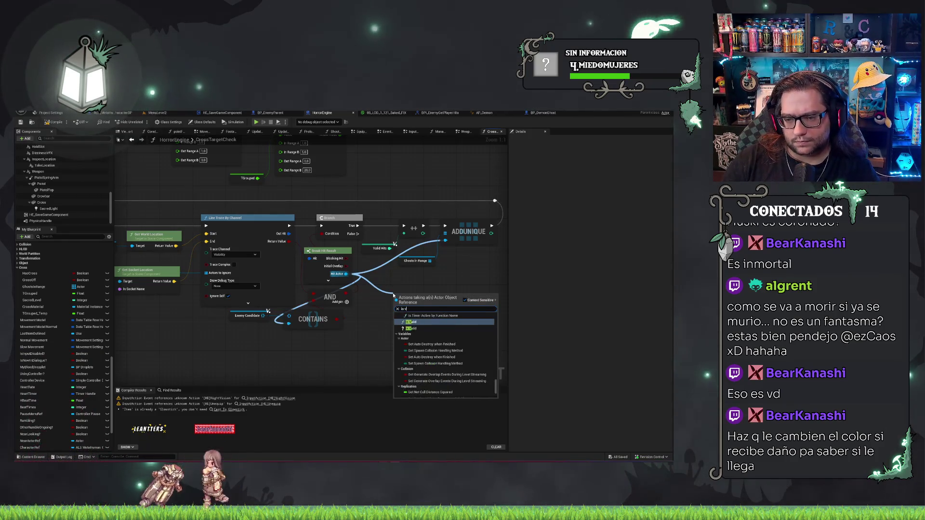
key(Down)
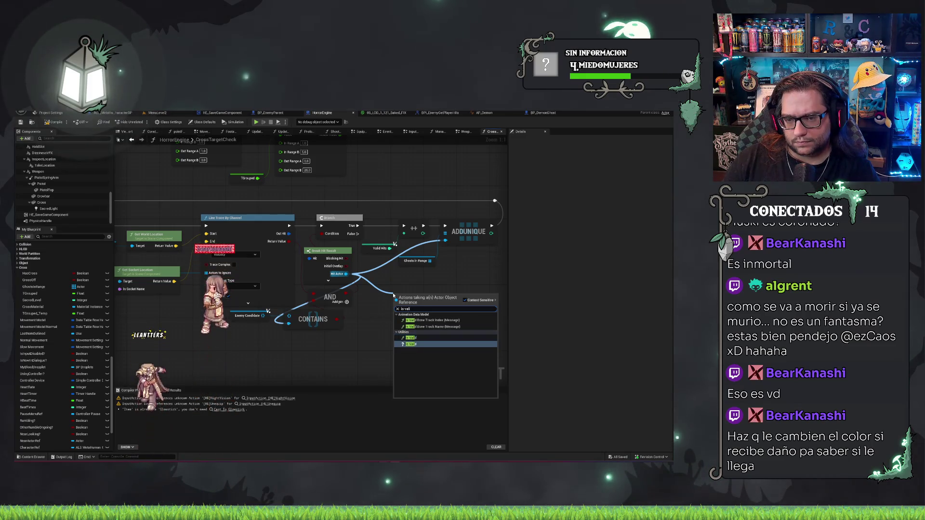
key(Return)
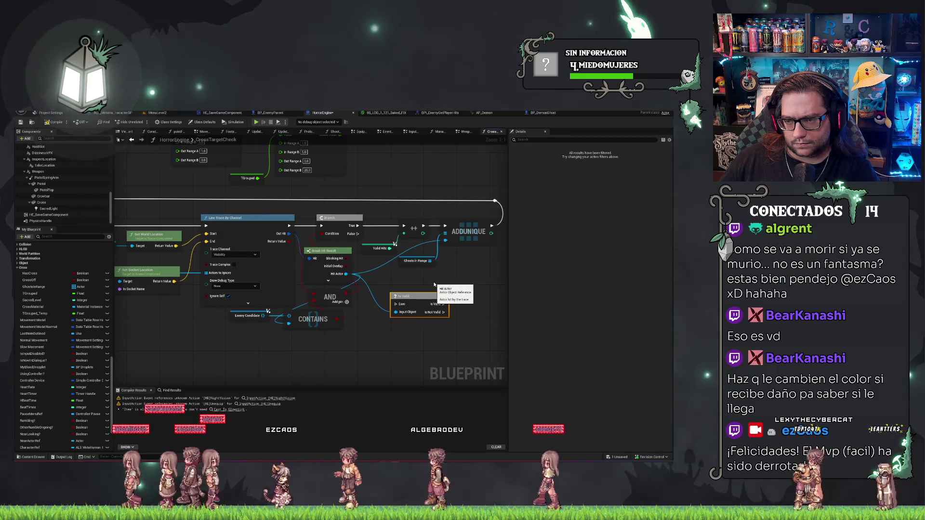
Step: Shift the Branch-to-AddUnique chain right and place Is Valid beside the Line Trace, before the Branch
drag(359, 195, 484, 264)
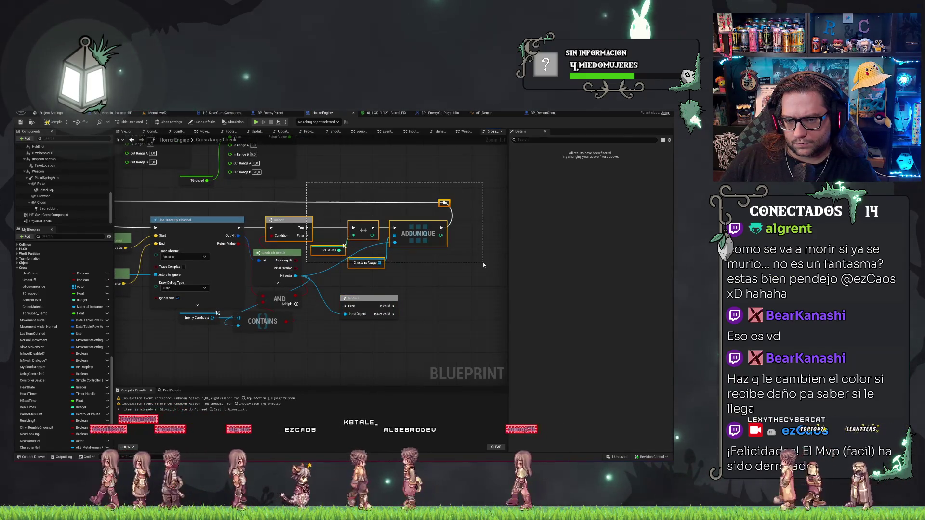
drag(374, 263, 457, 261)
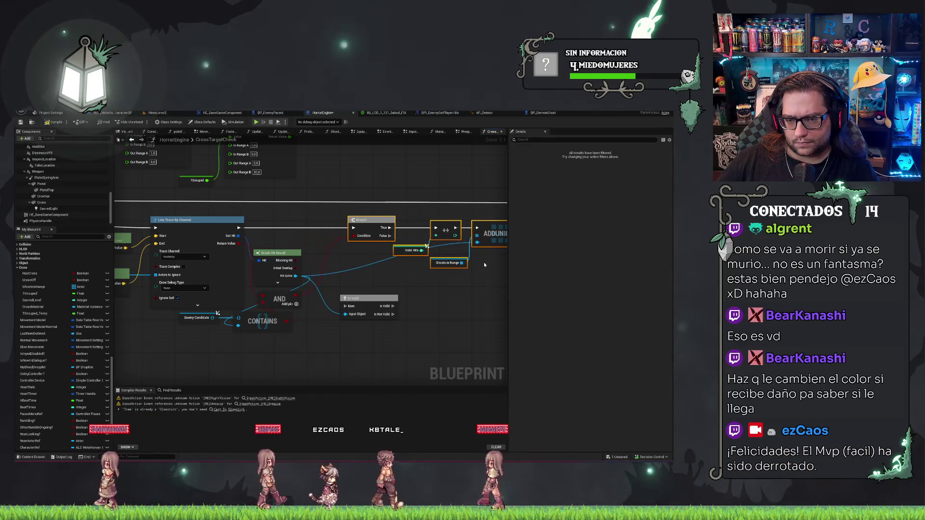
mouse_move(365, 301)
mouse_down()
mouse_move(293, 249)
mouse_move(286, 224)
mouse_move(266, 228)
mouse_move(357, 230)
mouse_up()
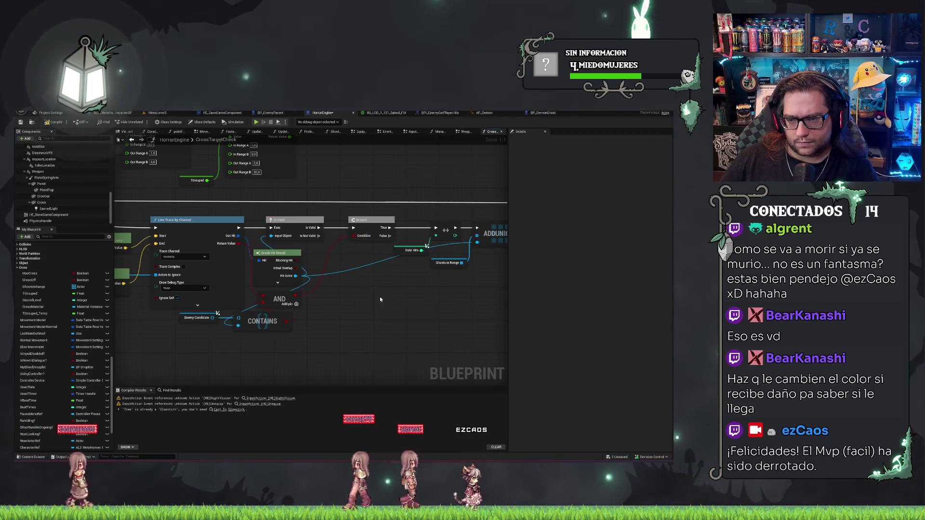
mouse_move(382, 300)
mouse_down()
mouse_move(216, 292)
mouse_move(331, 284)
mouse_up()
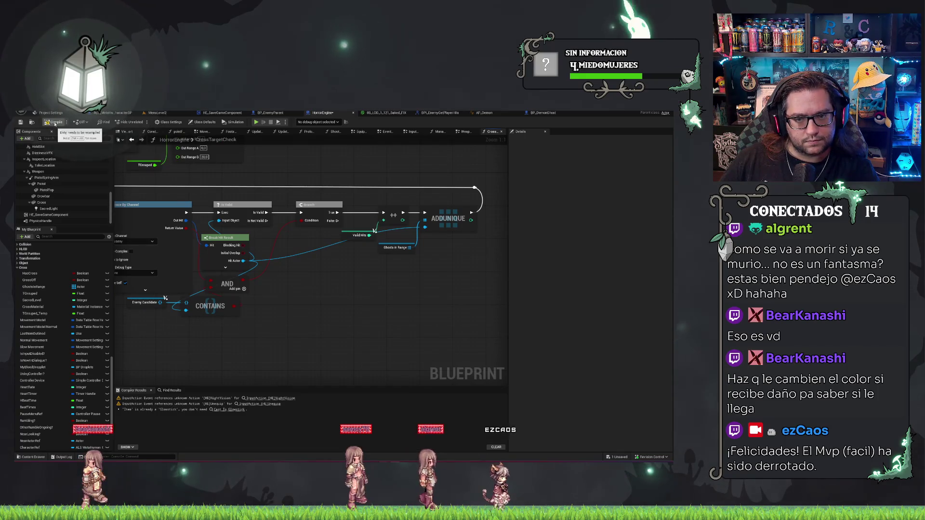
Step: Save and compile HorrorEngine, then go to BP_EnemyParent's Crit Multiplier node
key(ctrl+s)
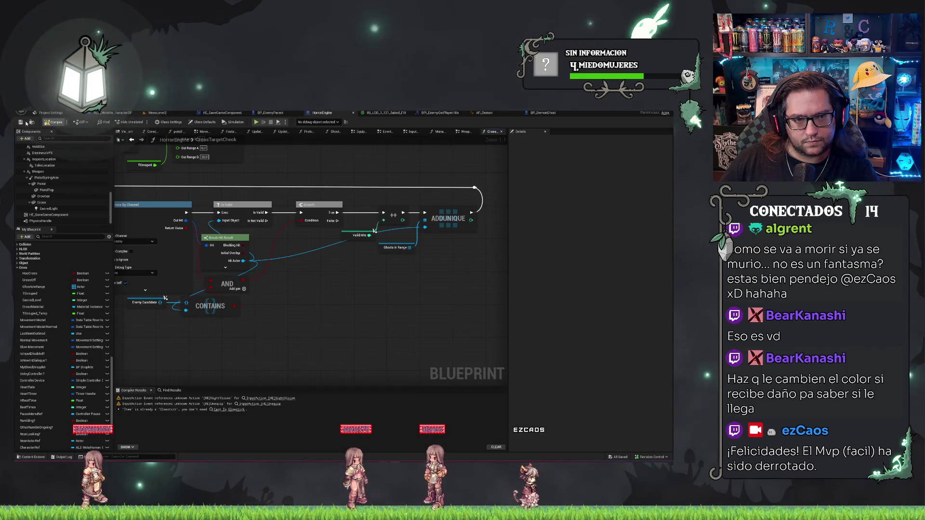
click(23, 124)
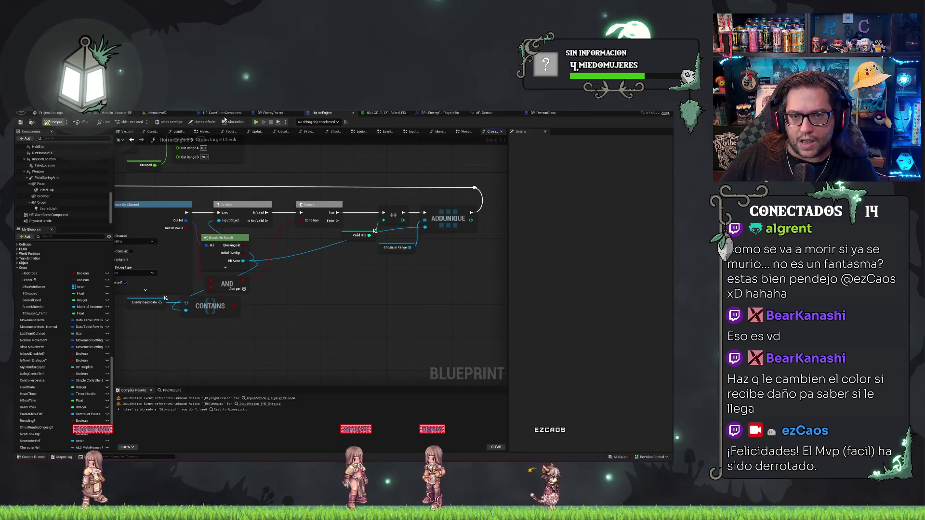
click(265, 113)
drag(240, 269, 244, 223)
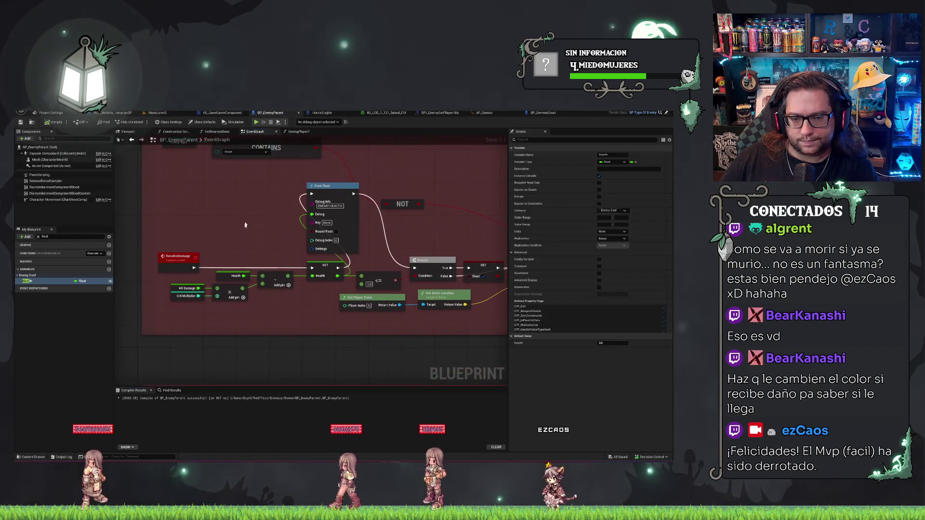
Step: Find all references to CritMultiplier by name and jump to its getter in ResolveDamage
right_click(176, 300)
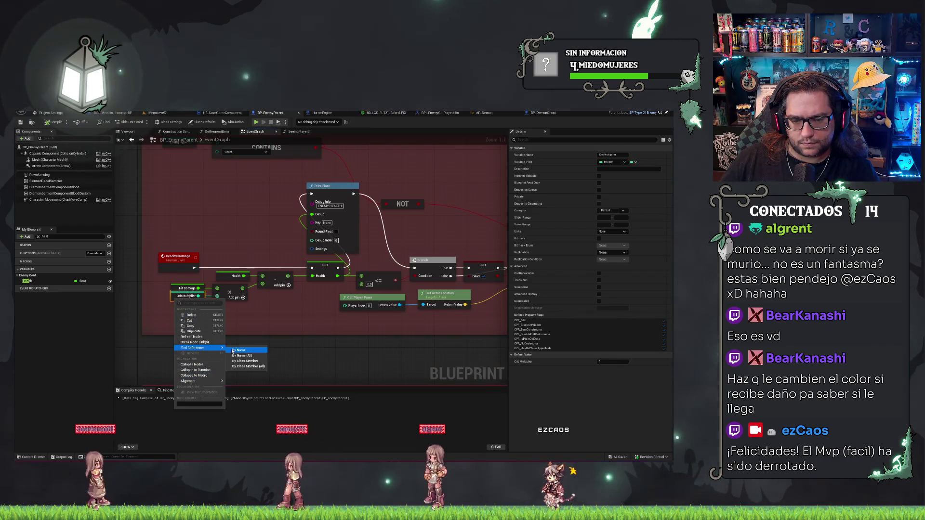
click(207, 347)
click(149, 417)
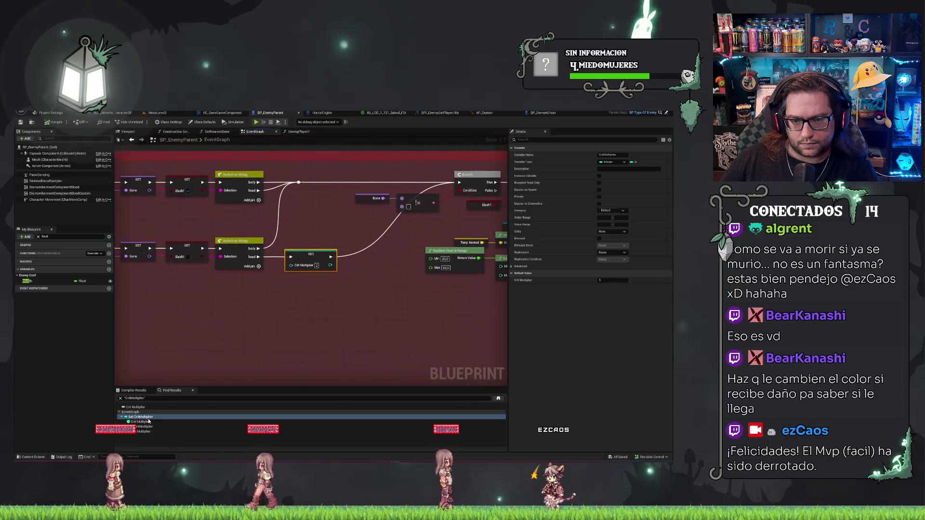
click(145, 427)
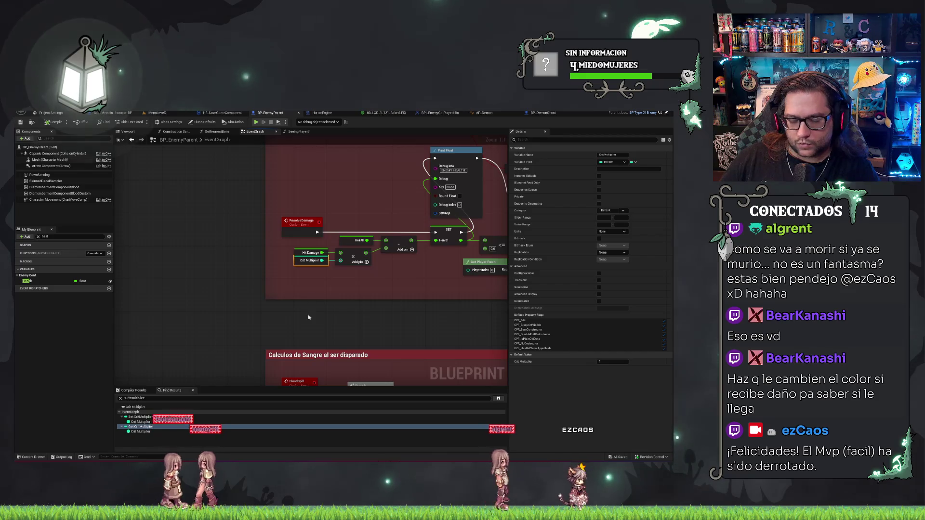
Step: Select the Hit Damage and Crit Multiplier nodes, then reveal the Event Get Sacred logic
click(305, 319)
drag(305, 320, 246, 307)
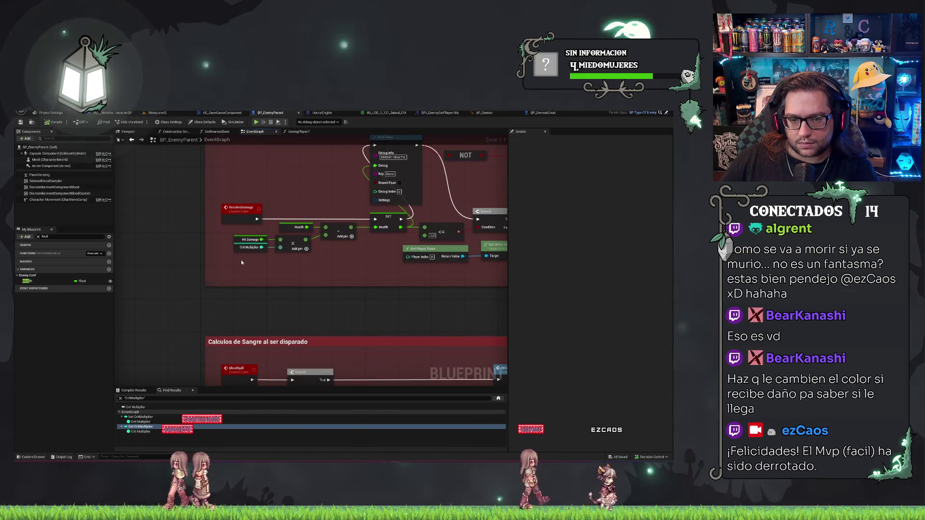
click(249, 247)
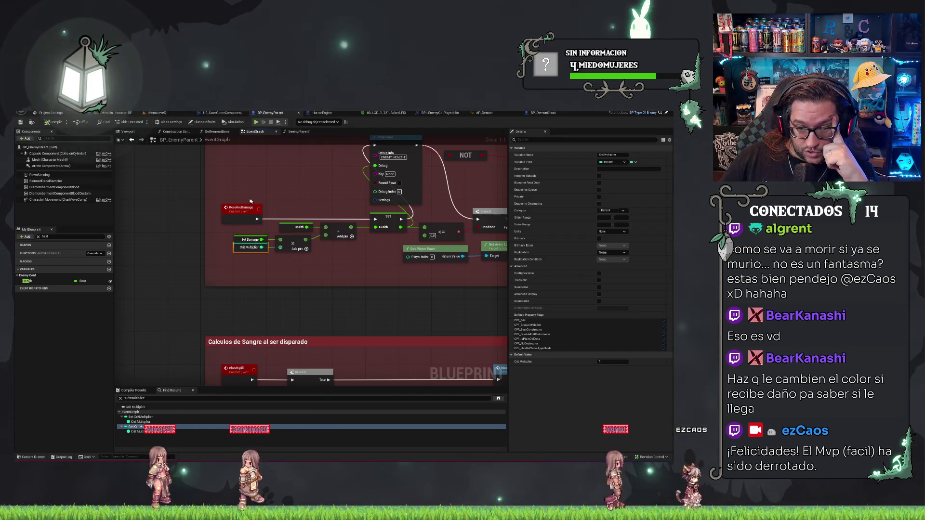
drag(251, 240, 258, 243)
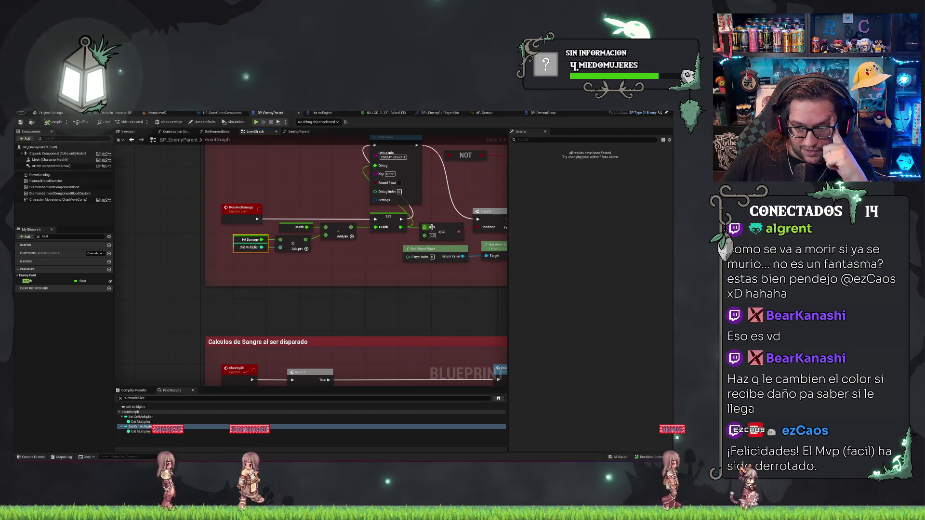
mouse_move(458, 192)
mouse_down()
mouse_move(406, 245)
mouse_move(371, 320)
mouse_move(379, 322)
mouse_up()
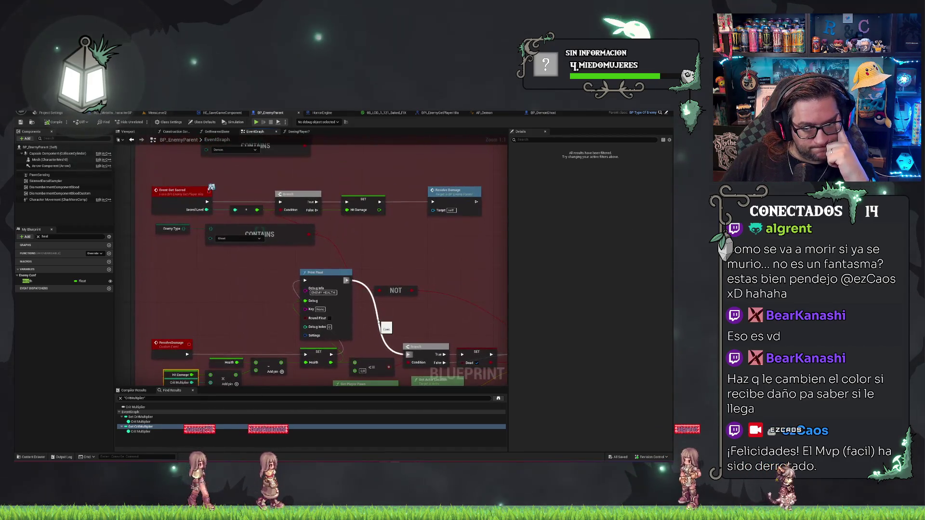
Step: Inspect the Event Get Sacred chain, then switch to HorrorEngine's CrossTargetCheck graph
click(178, 192)
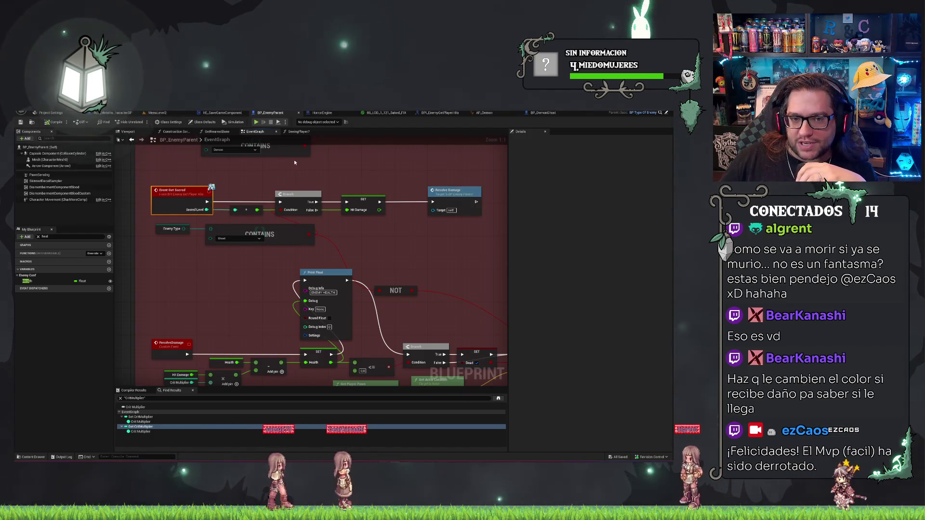
drag(301, 175, 337, 157)
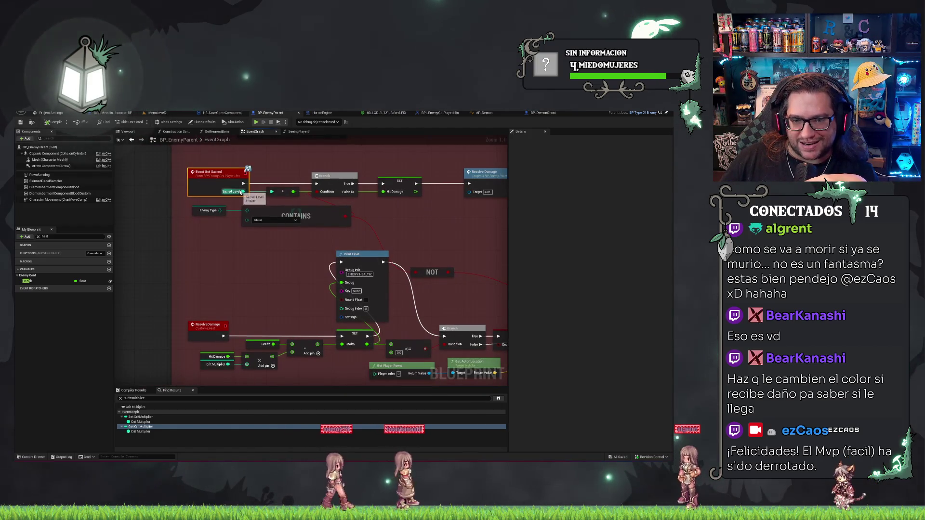
drag(300, 173, 256, 207)
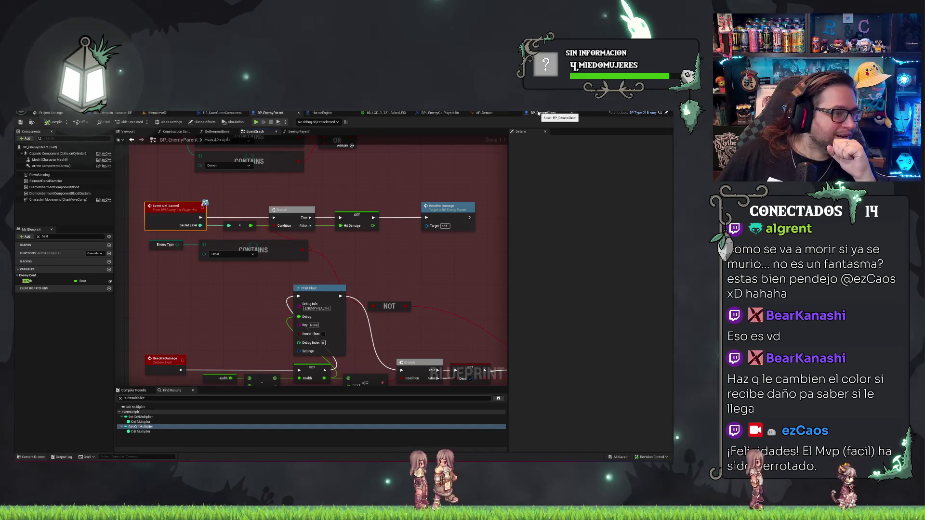
click(315, 113)
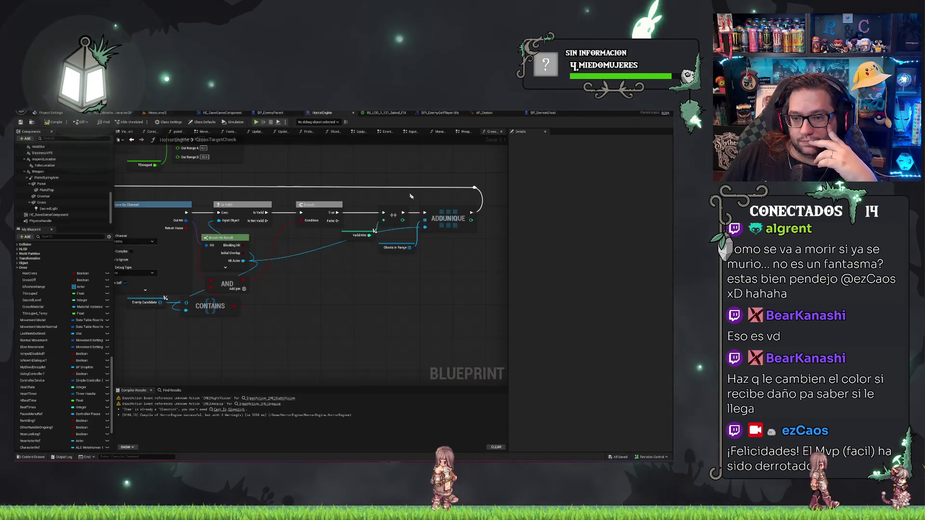
Step: Survey HorrorEngine's WeaponGraph: the For Each Loop, Clear, Cast, Delay and Get Sacred nodes
click(464, 132)
drag(324, 268, 401, 198)
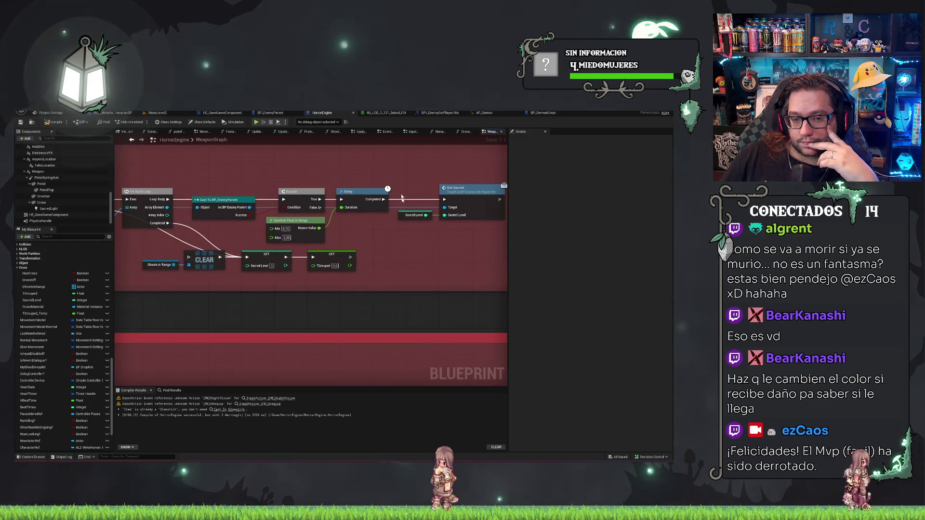
mouse_move(394, 265)
mouse_down()
mouse_move(460, 263)
mouse_move(506, 242)
mouse_up()
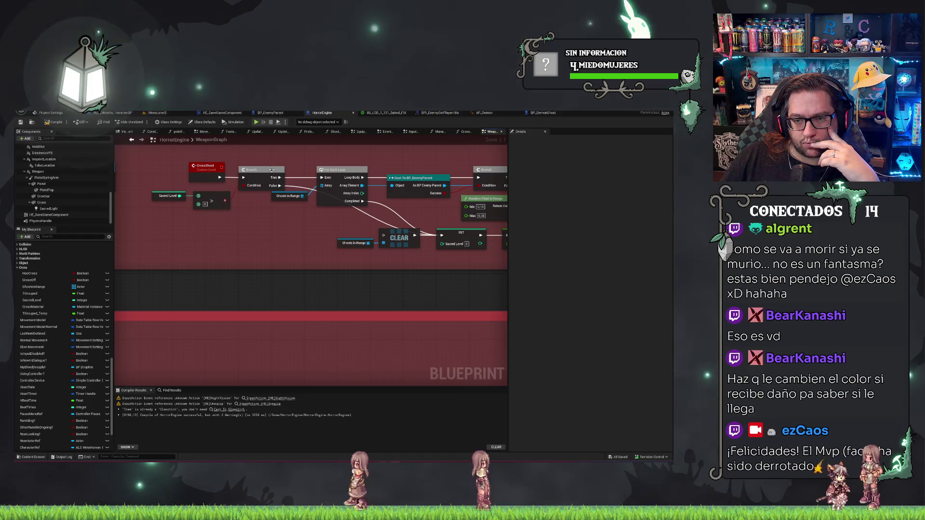
drag(417, 154, 270, 174)
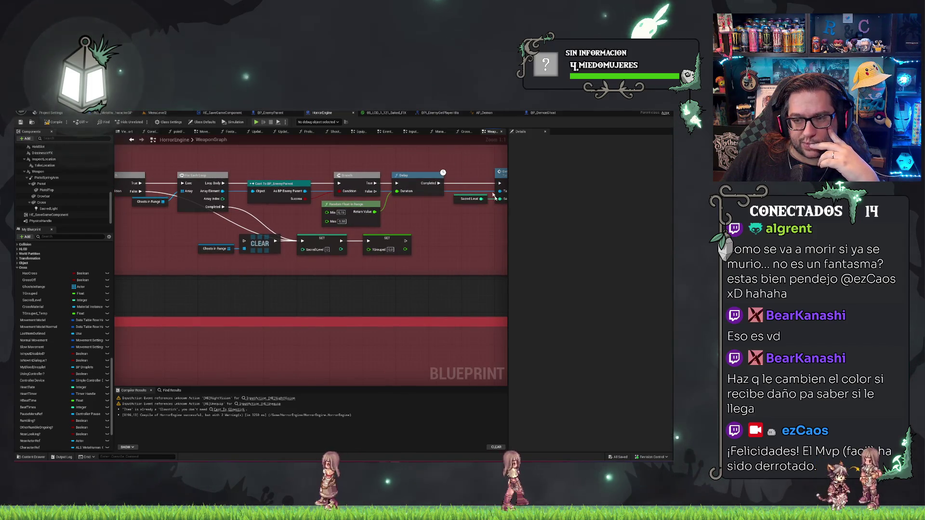
drag(501, 157, 385, 179)
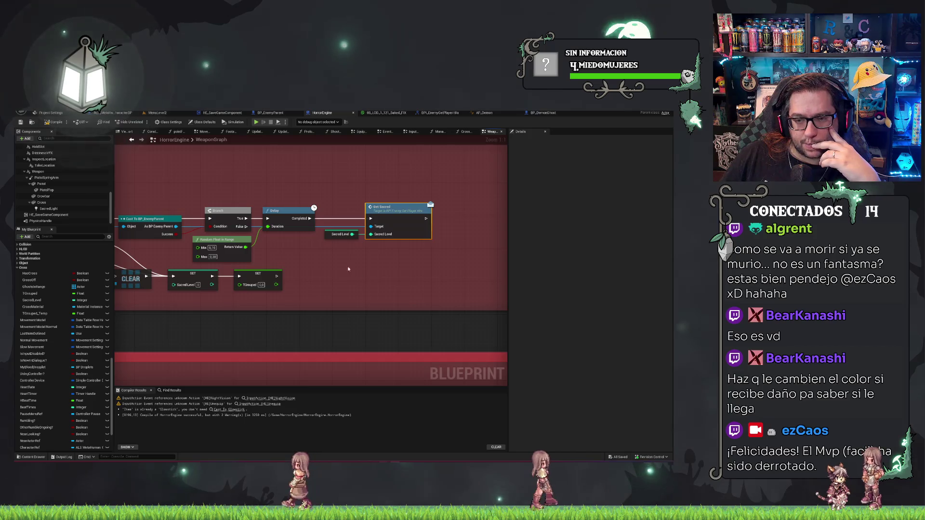
drag(291, 298, 340, 296)
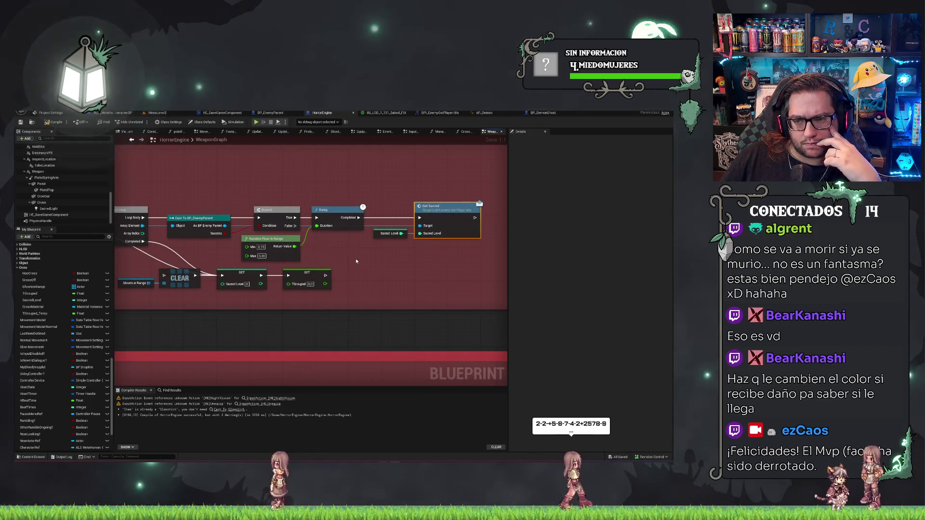
drag(356, 261, 464, 236)
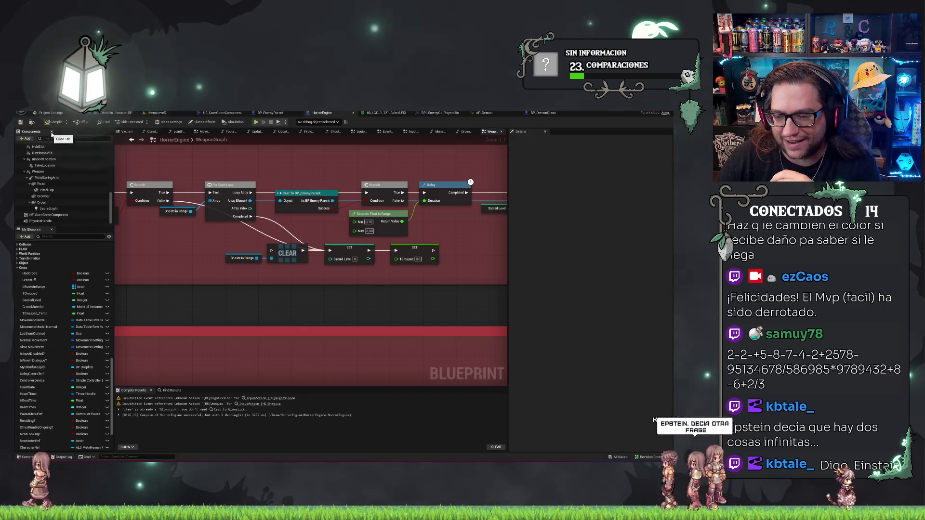
Step: Trace the scare logic from the CrossShoot event through Delay to Get Sacred, then return to BP_EnemyParent
mouse_move(201, 241)
mouse_down()
mouse_move(255, 246)
mouse_move(296, 269)
mouse_up()
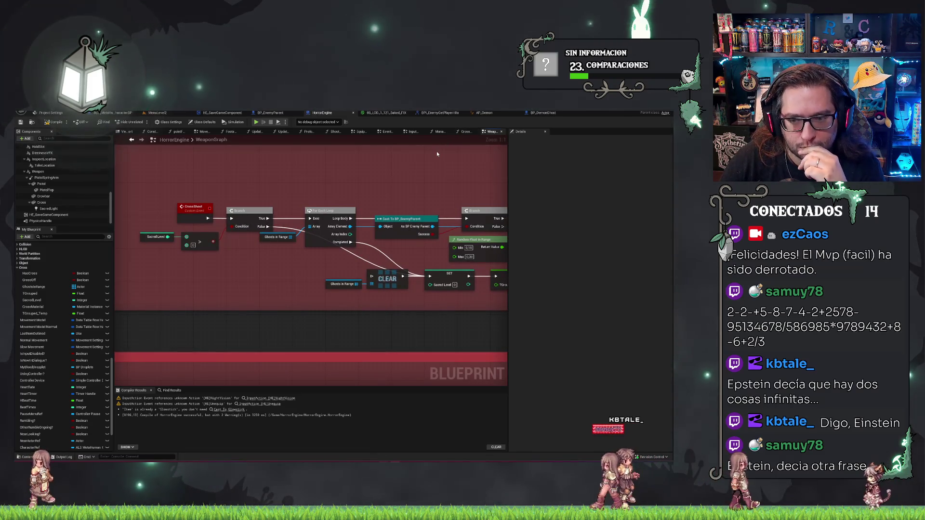
drag(499, 170, 221, 159)
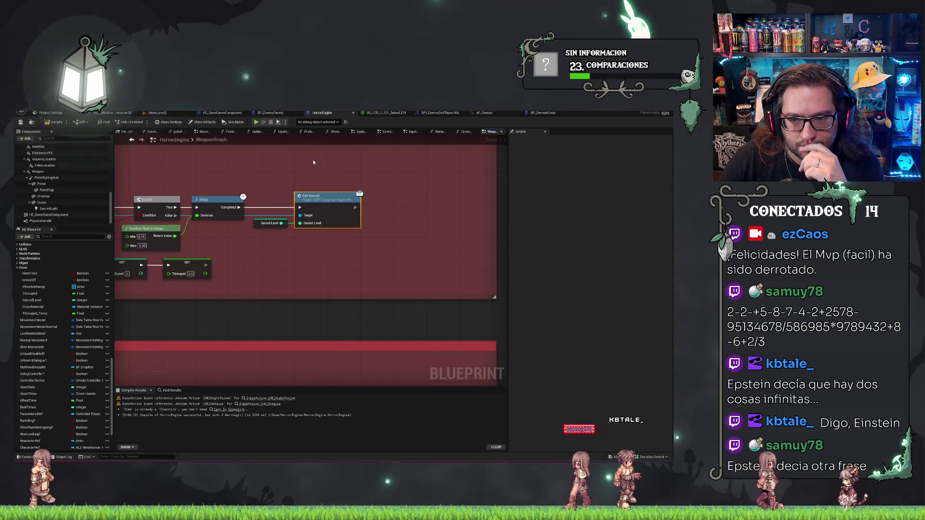
mouse_move(322, 166)
mouse_down()
mouse_move(326, 249)
mouse_move(386, 258)
mouse_move(195, 223)
mouse_move(471, 273)
mouse_up()
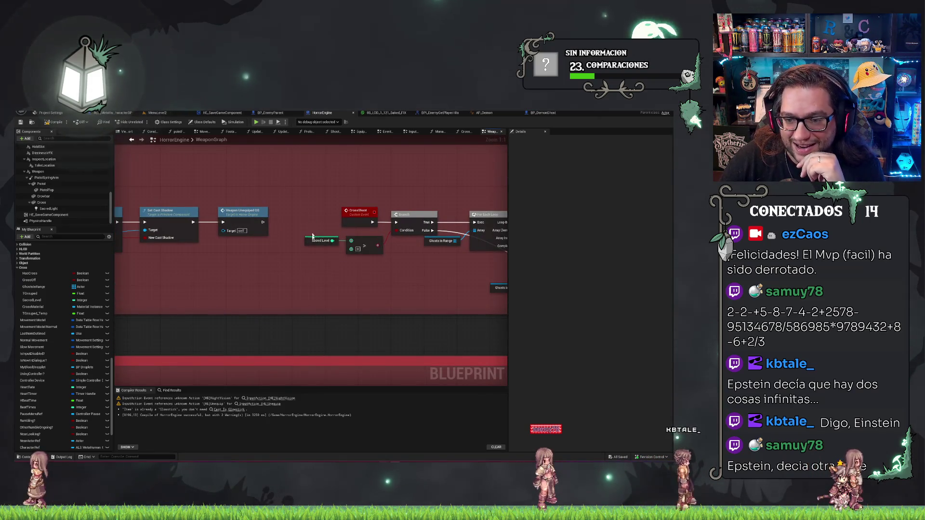
drag(391, 265, 291, 263)
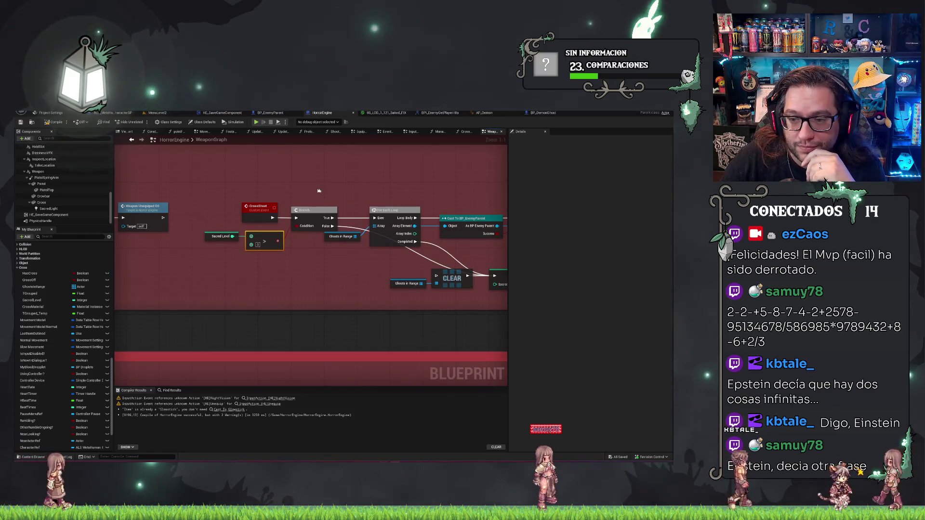
mouse_move(415, 188)
mouse_down()
mouse_move(303, 188)
mouse_move(517, 179)
mouse_up()
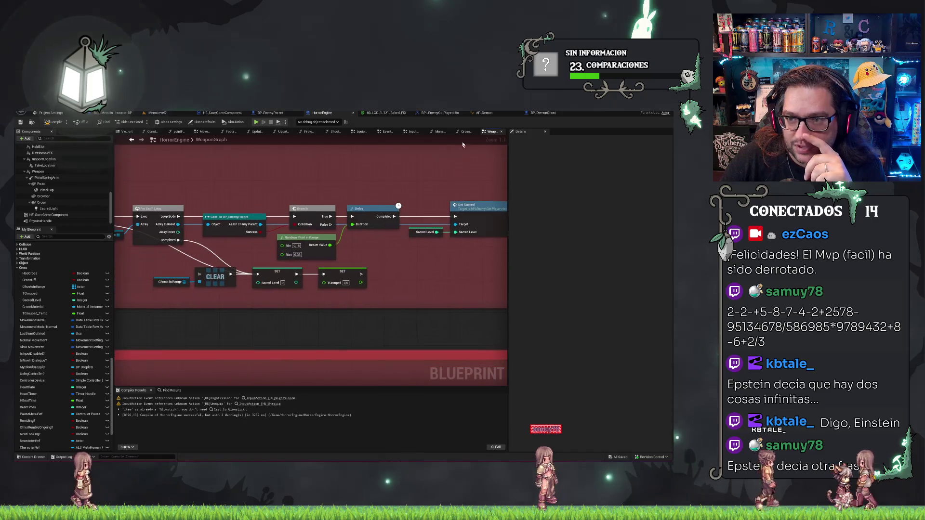
click(270, 113)
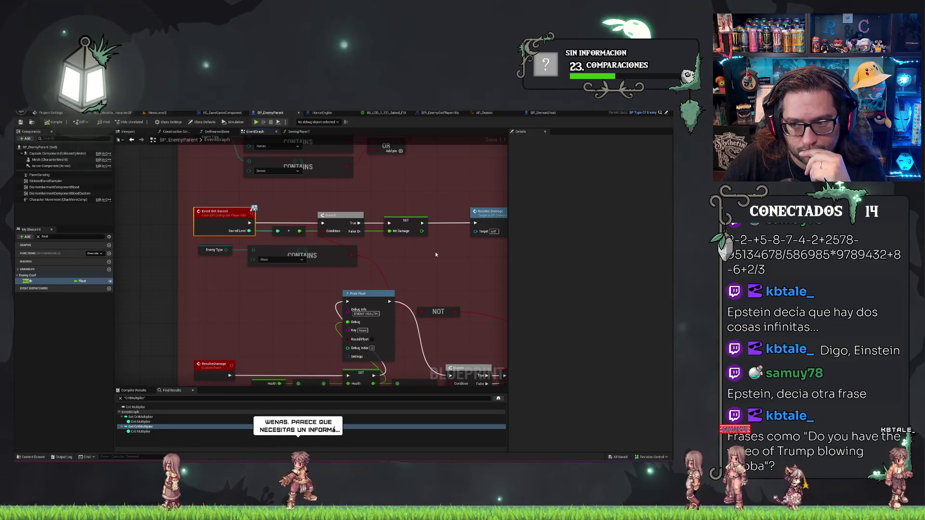
Step: Change the Print Float debug text from ENEMY HEALTH to 'Danoge', save all, and return to MenuLevel2
mouse_move(470, 189)
mouse_down()
mouse_move(409, 163)
mouse_move(431, 85)
mouse_up()
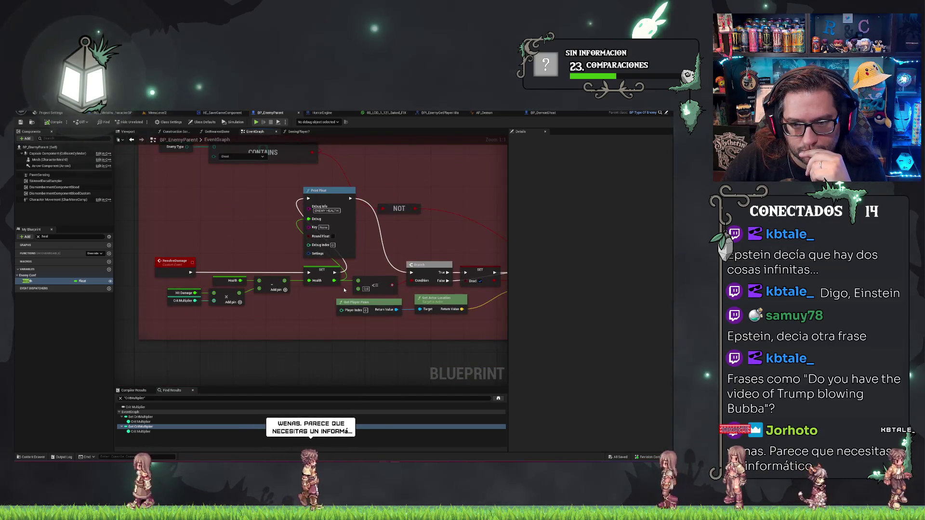
mouse_move(452, 210)
mouse_down()
mouse_move(431, 196)
mouse_move(451, 234)
mouse_up()
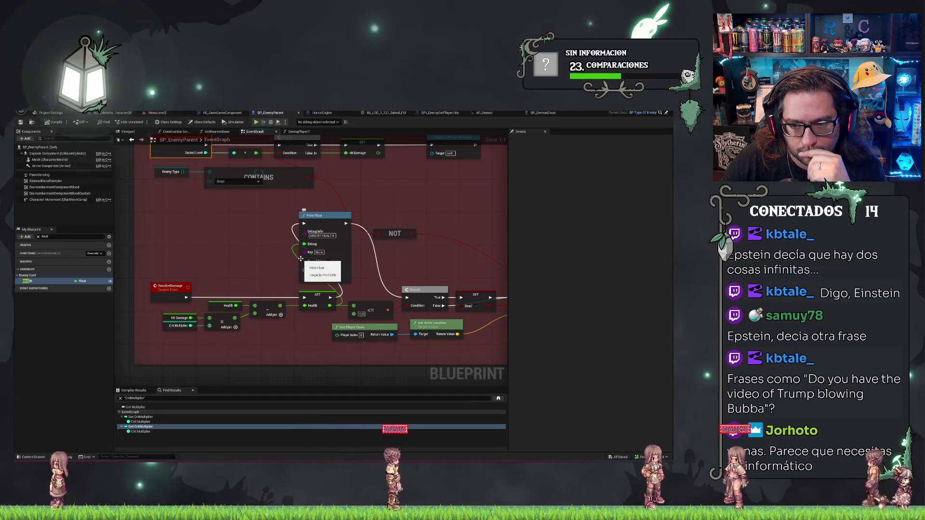
click(227, 305)
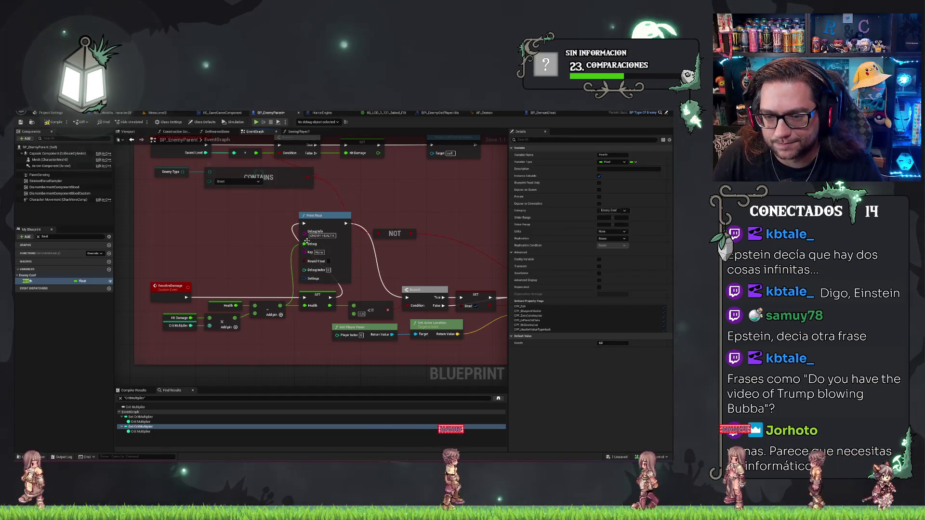
click(322, 236)
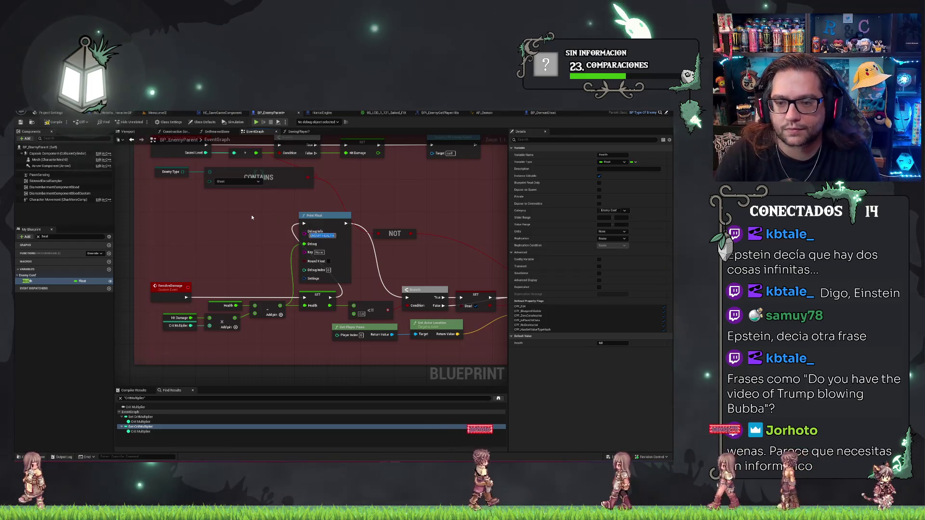
text(Dano)
text(ge)
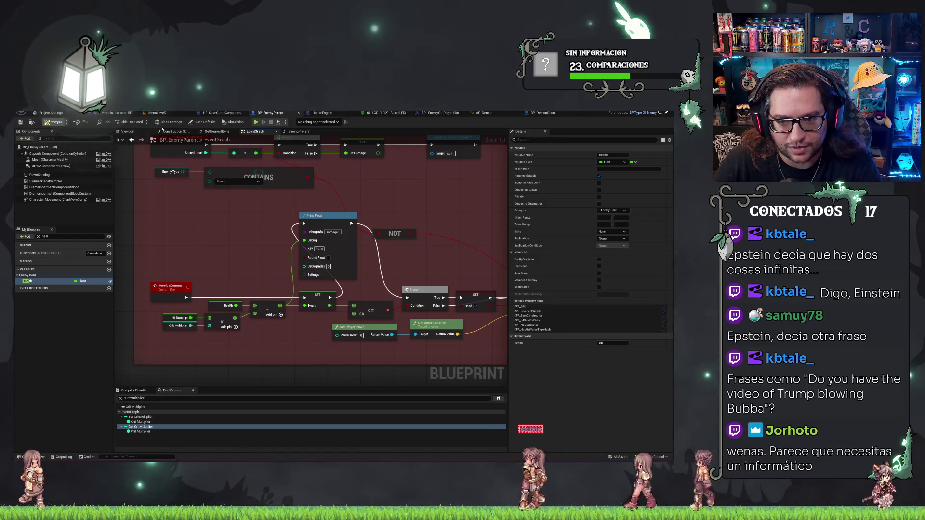
key(ctrl+s)
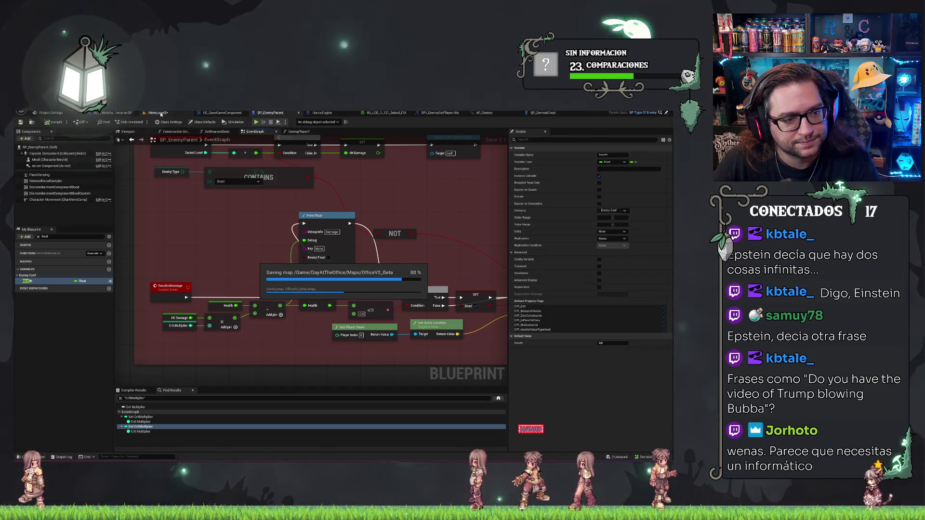
click(161, 114)
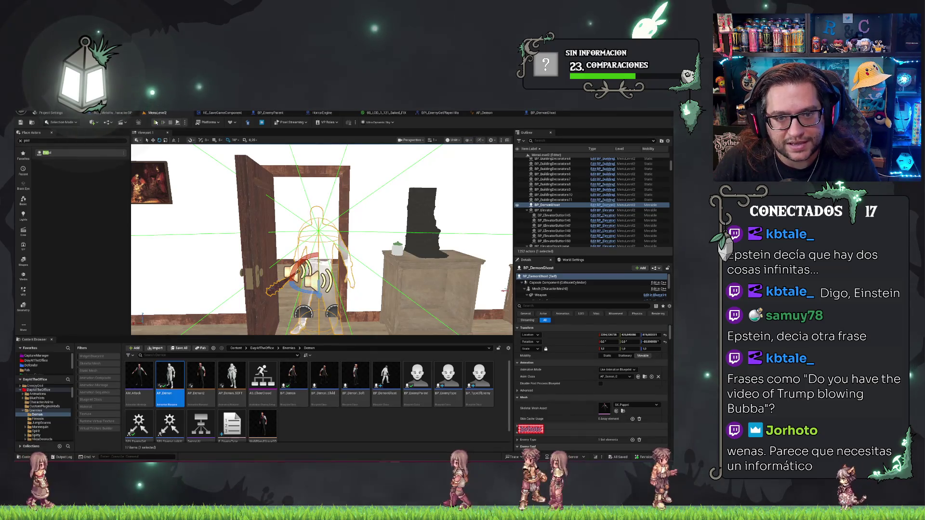
click(156, 122)
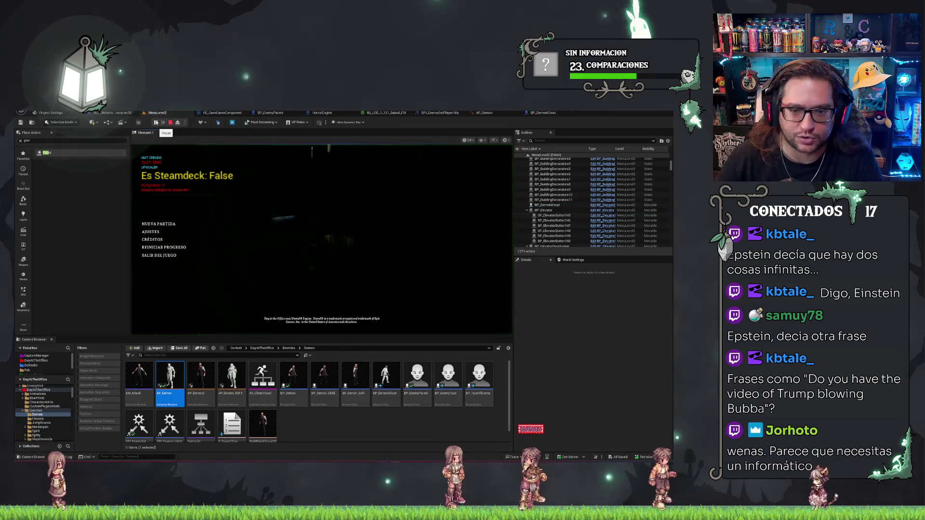
click(158, 224)
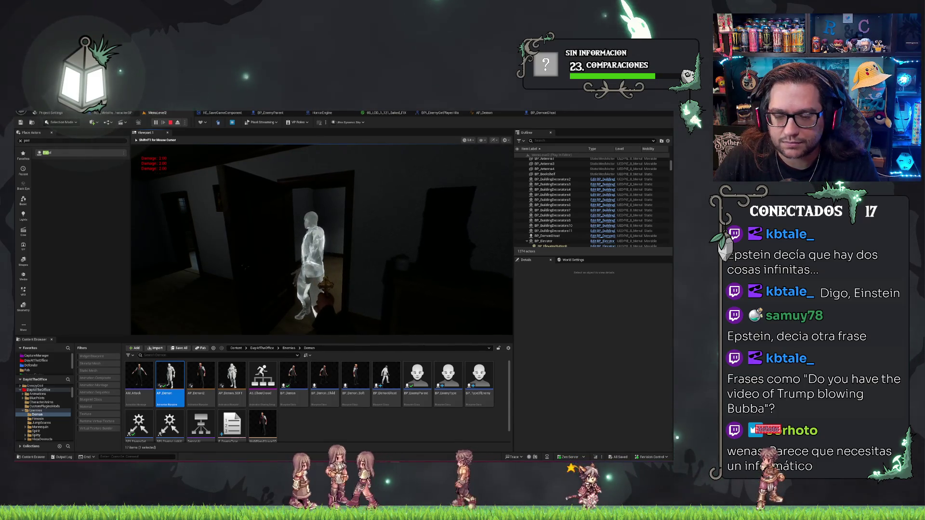
key(Escape)
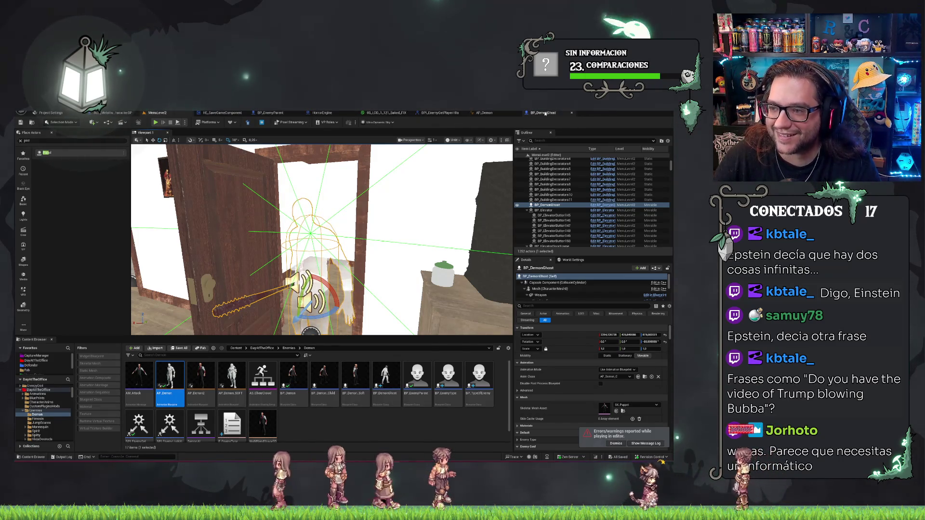
Step: Save BP_EnemyParent, then bring back the HorrorEngine WeaponGraph with its For Each Loop cast chain
click(544, 113)
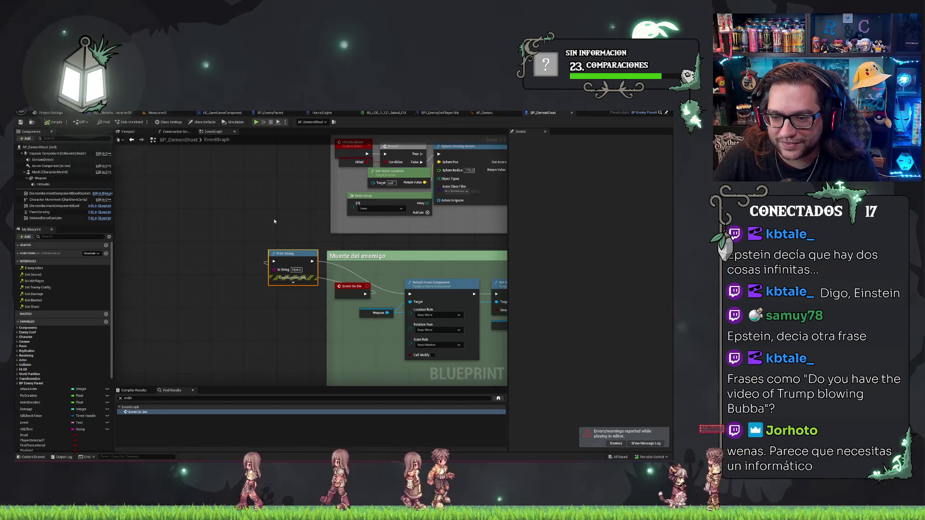
click(274, 221)
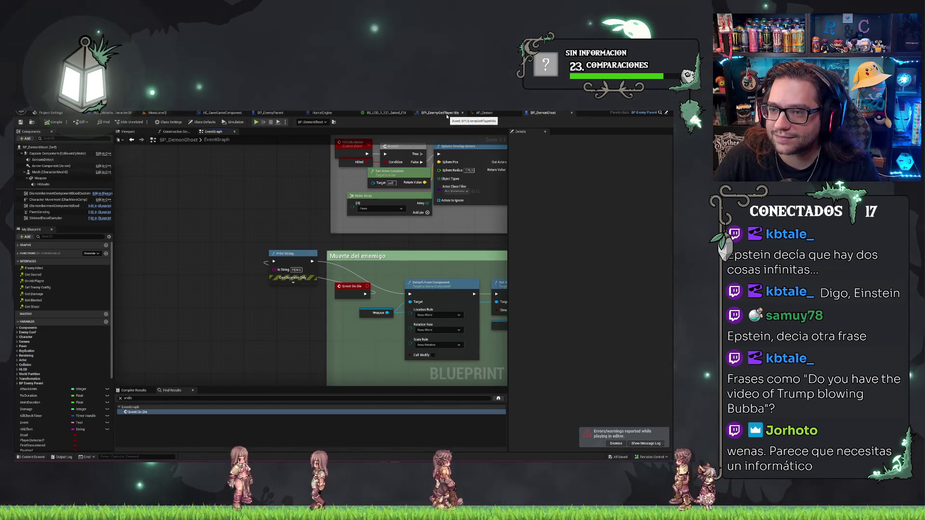
click(282, 113)
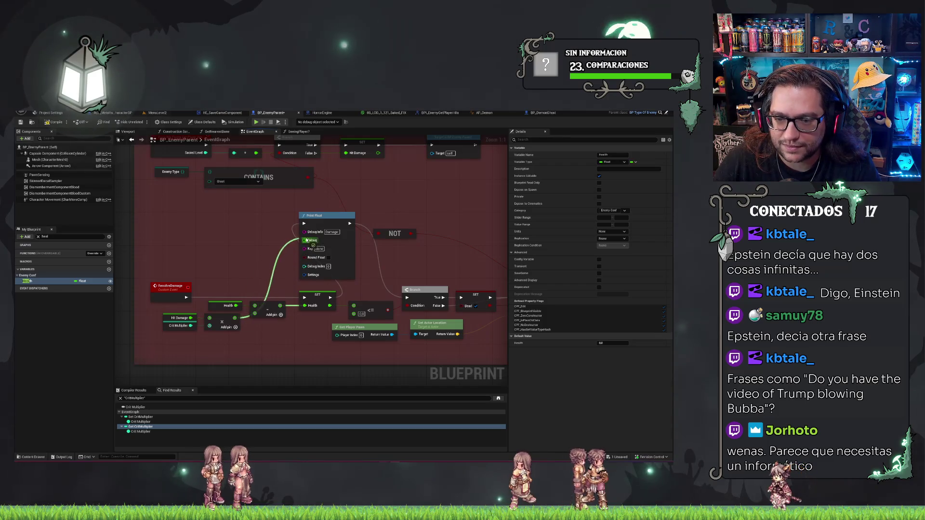
key(ctrl+s)
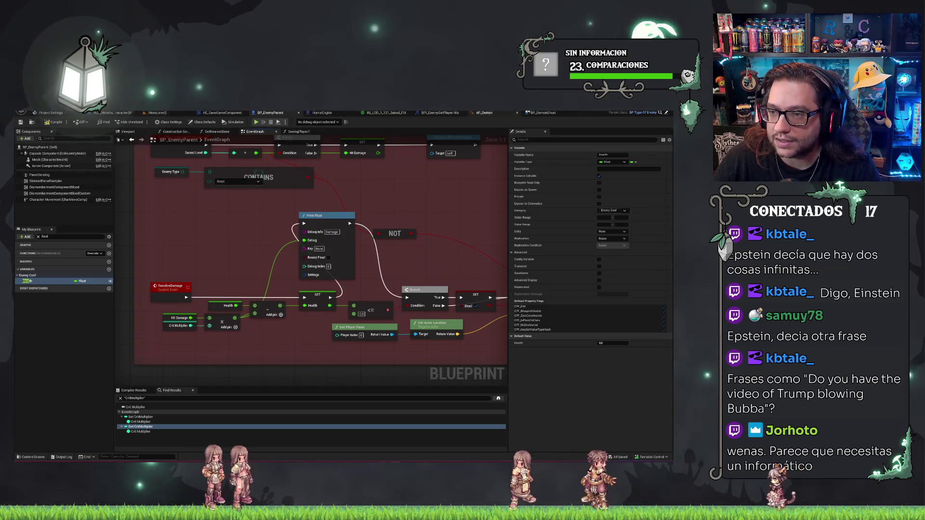
click(551, 115)
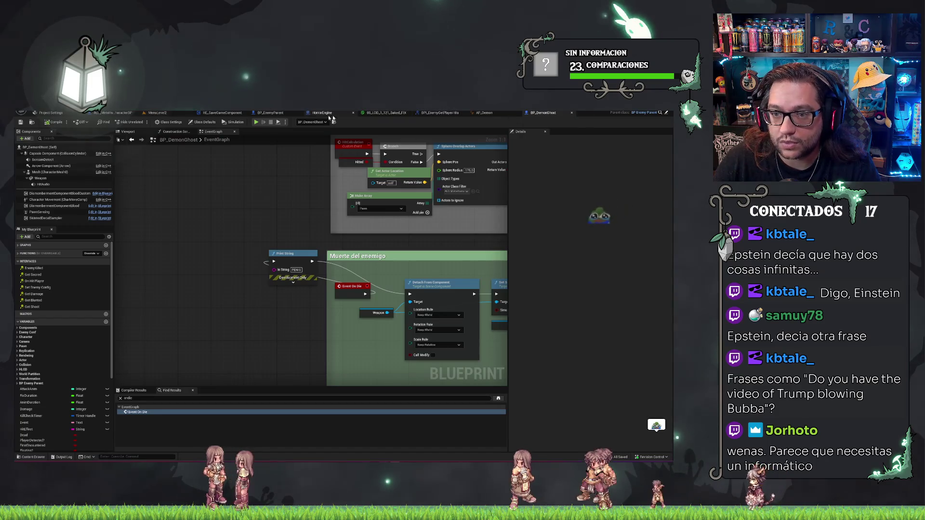
click(318, 113)
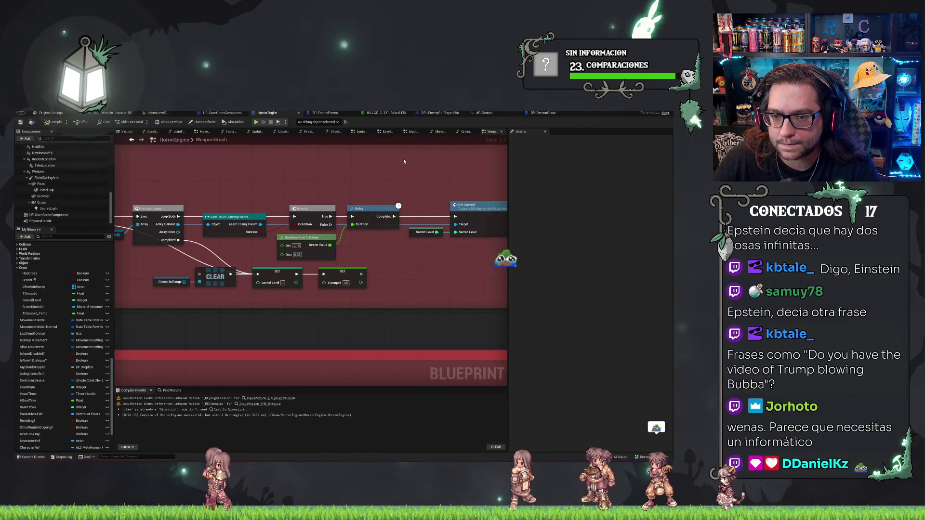
Step: Open the CrossTargetCheck function and pan across it to locate the Is Valid node
click(466, 132)
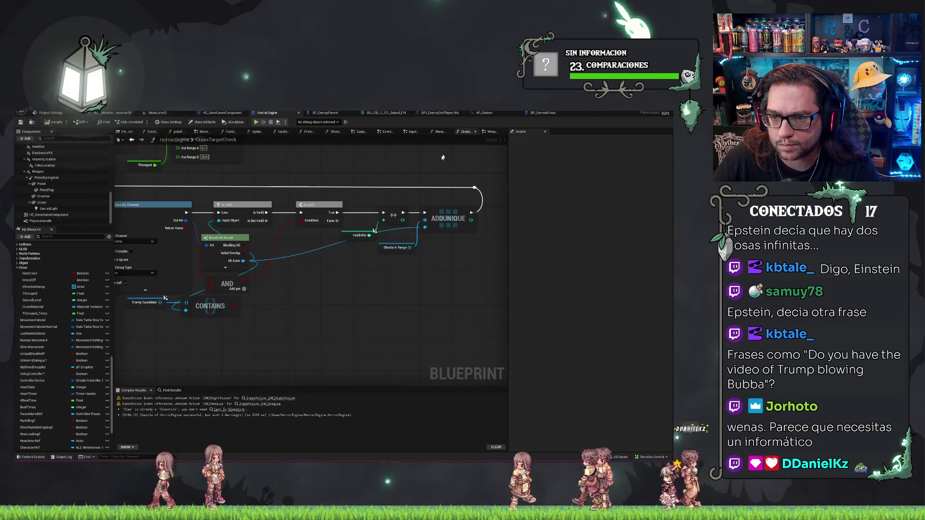
drag(313, 273, 373, 258)
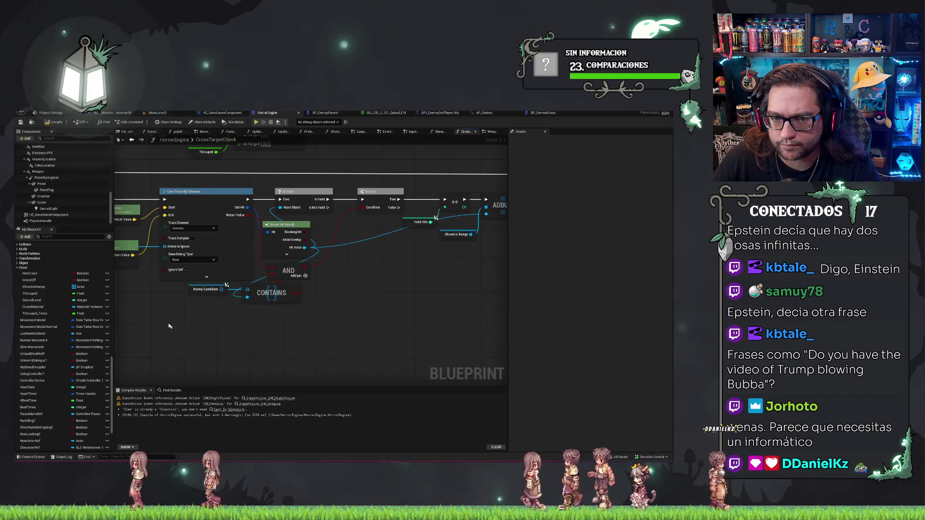
drag(168, 326, 336, 298)
scroll(203, 279, down, 3)
drag(203, 280, 348, 283)
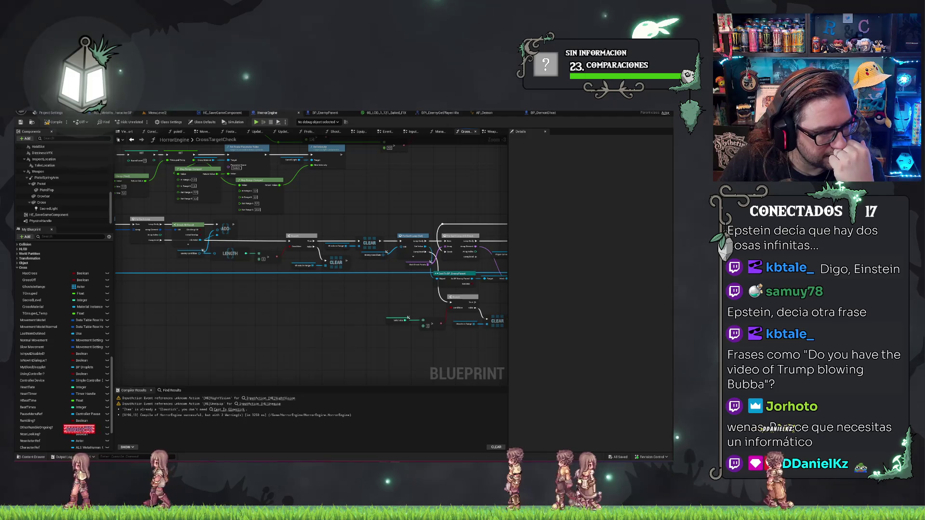
drag(481, 289, 213, 286)
scroll(212, 231, up, 3)
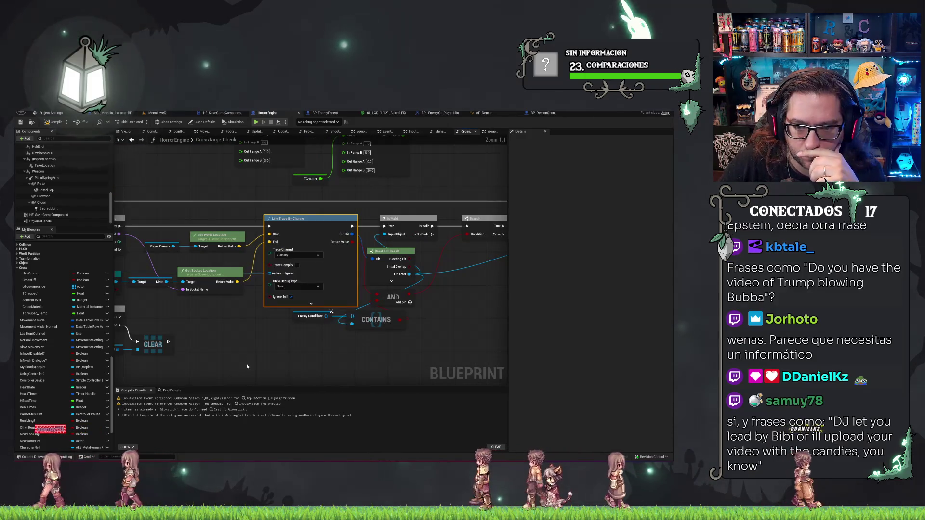
drag(227, 345, 441, 343)
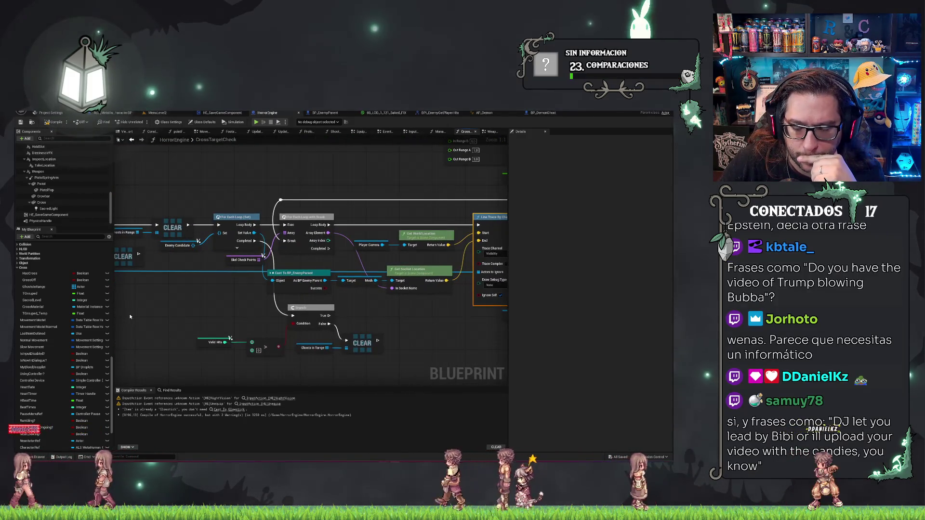
drag(150, 297, 275, 294)
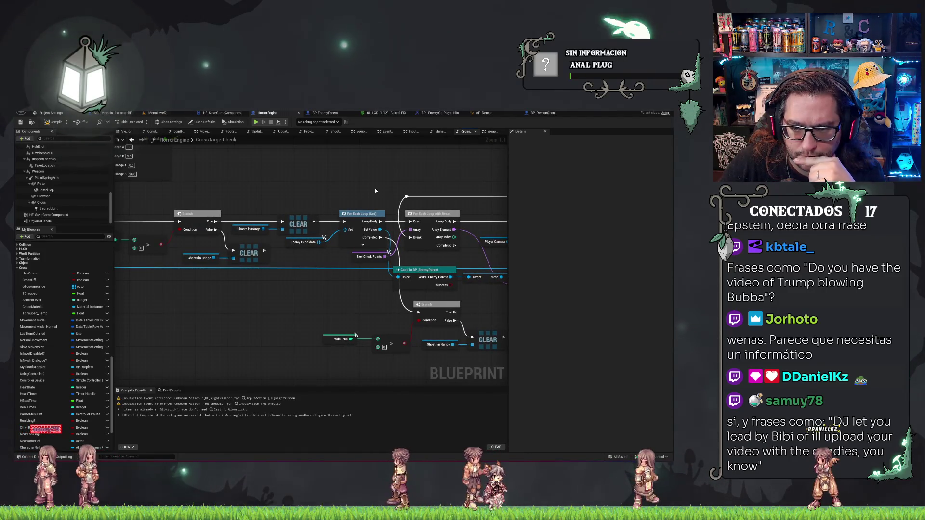
mouse_move(375, 190)
mouse_down()
mouse_move(388, 313)
mouse_move(340, 296)
mouse_up()
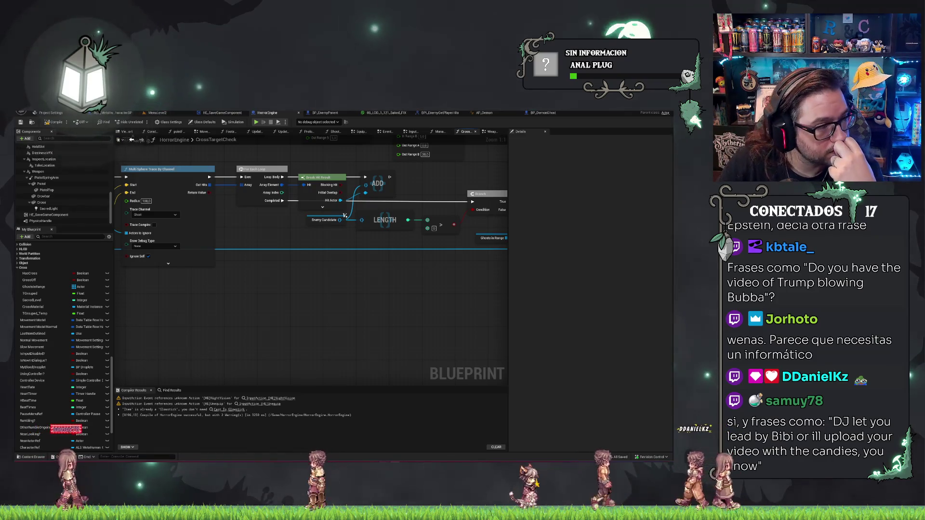
drag(361, 293, 171, 279)
drag(459, 281, 346, 288)
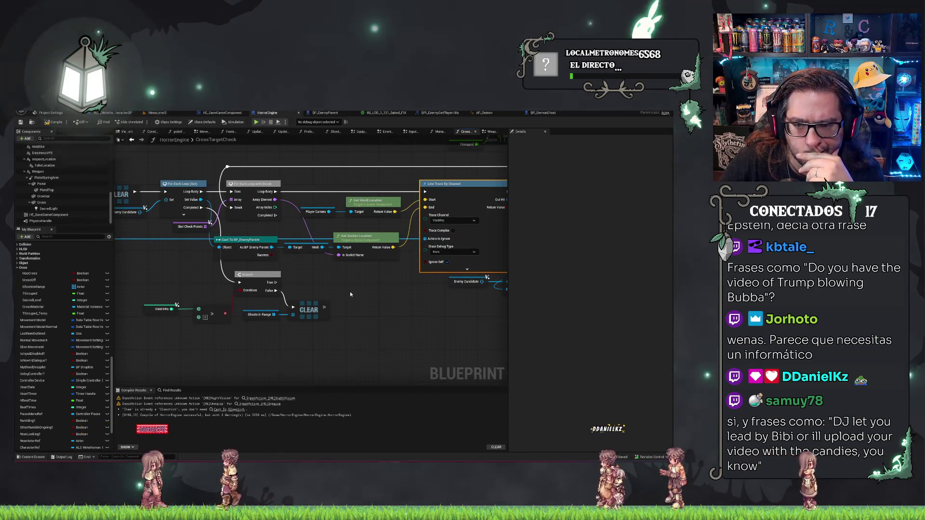
drag(354, 292, 402, 317)
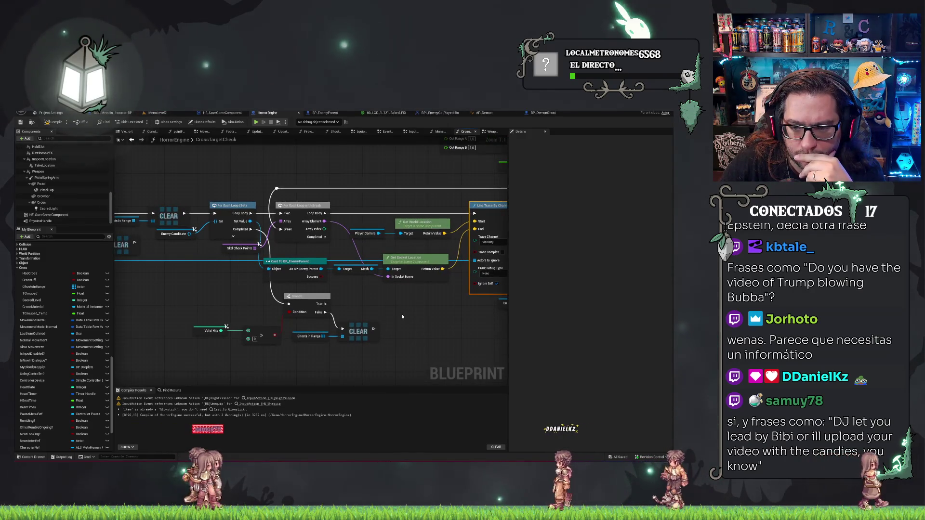
drag(402, 316, 303, 282)
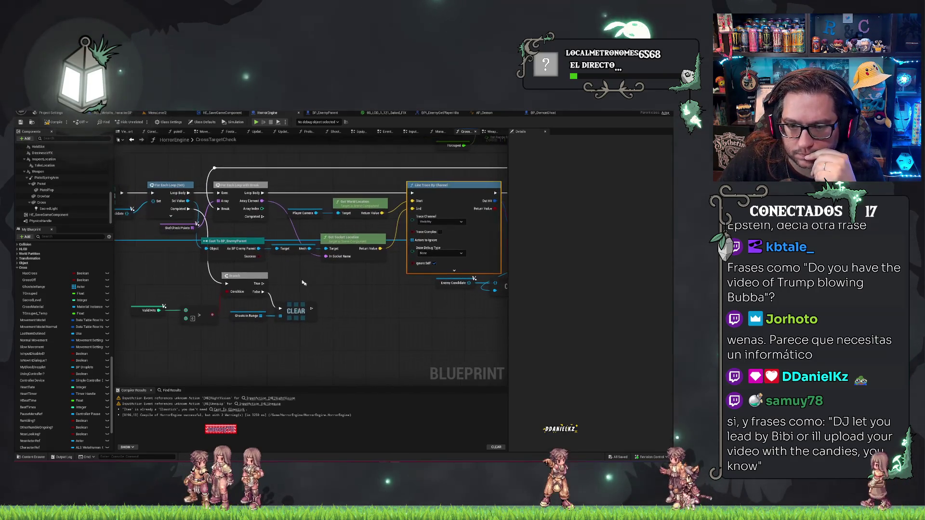
drag(329, 250, 117, 299)
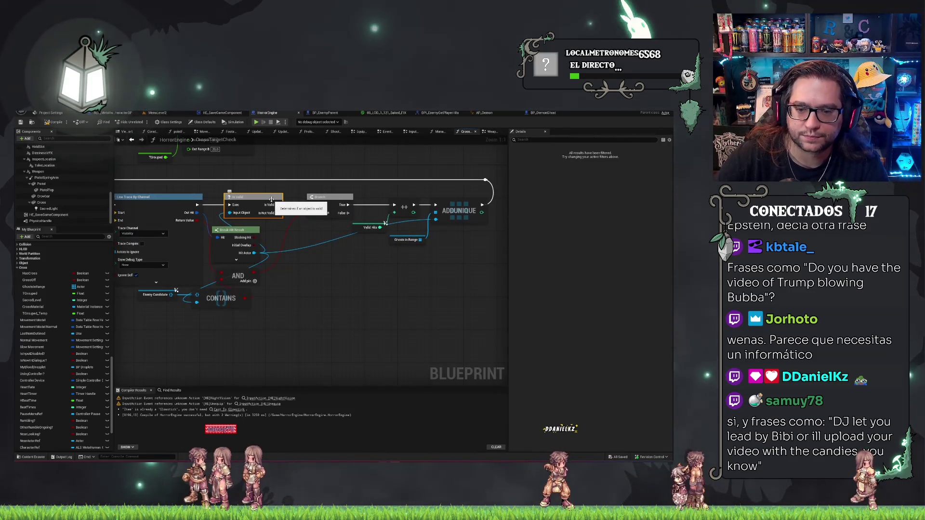
Step: Delete Is Valid, wire Line Trace straight into the Branch, and shift the Branch group left
key(Delete)
drag(312, 204, 191, 209)
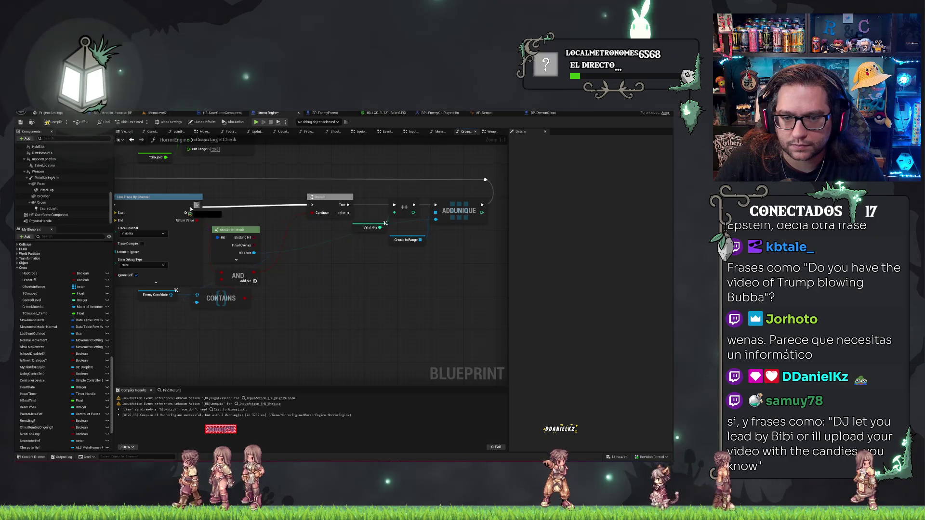
drag(325, 157, 507, 265)
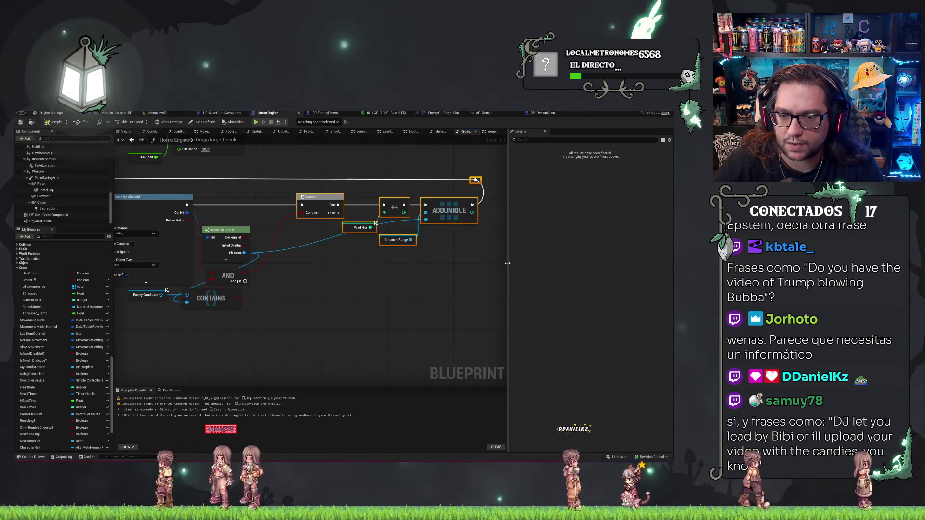
drag(449, 210, 426, 211)
click(346, 289)
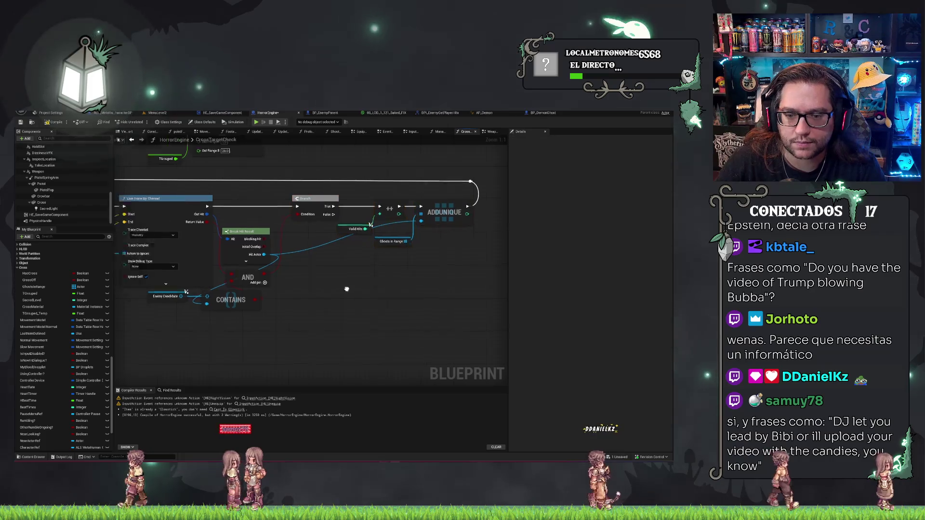
drag(346, 289, 306, 261)
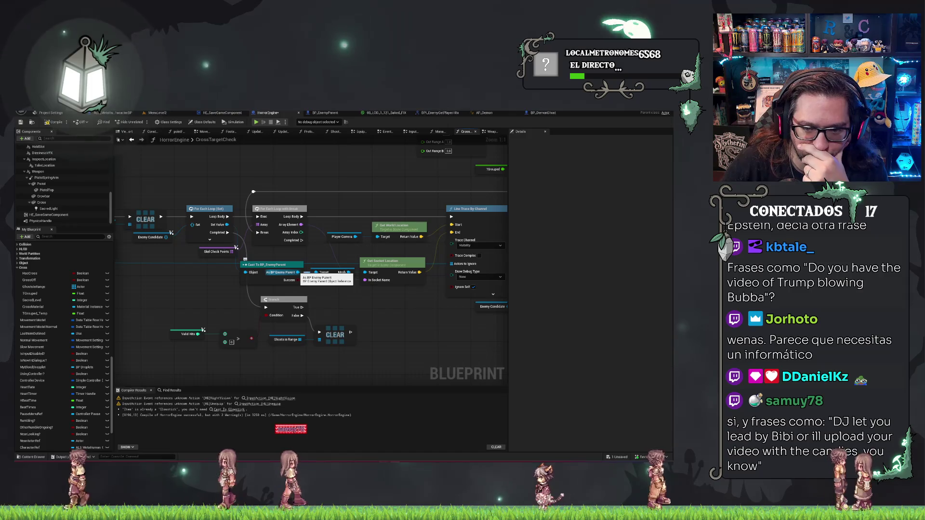
mouse_move(197, 295)
mouse_down()
mouse_move(257, 291)
mouse_move(408, 314)
mouse_up()
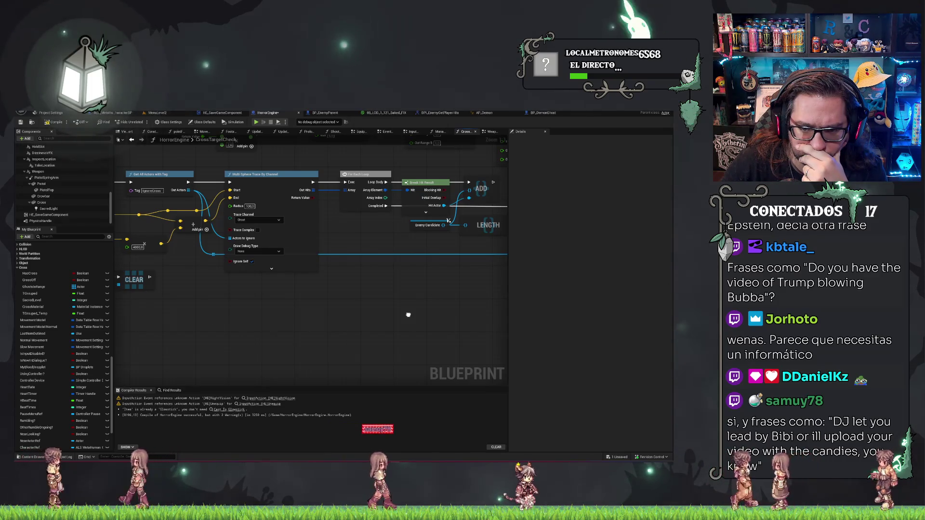
click(157, 113)
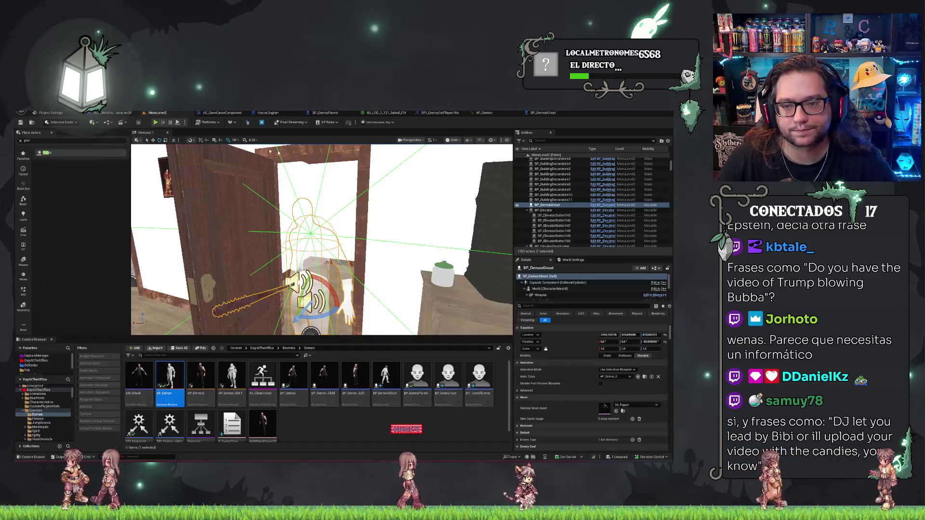
Step: Delete the BP_DemonGhost actor from MenuLevel2, fly to the demon by the door, and save the level
key(Left)
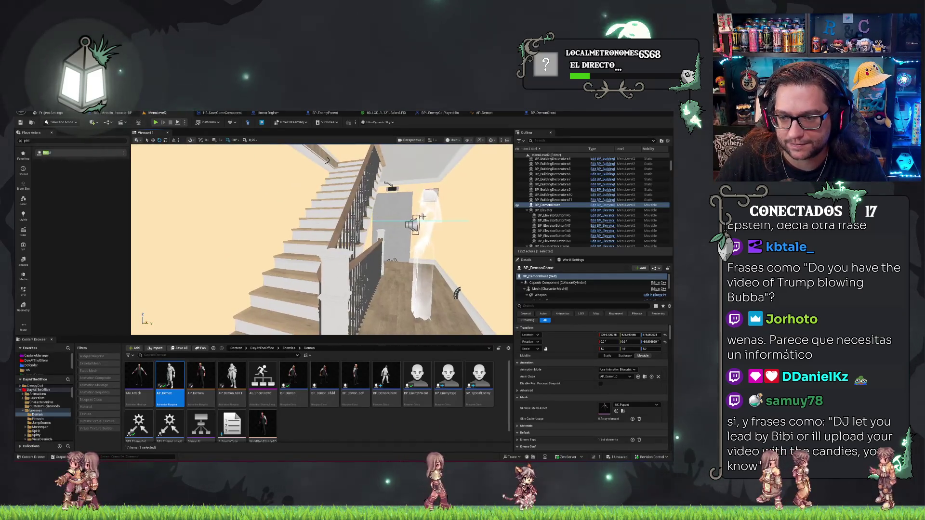
key(Delete)
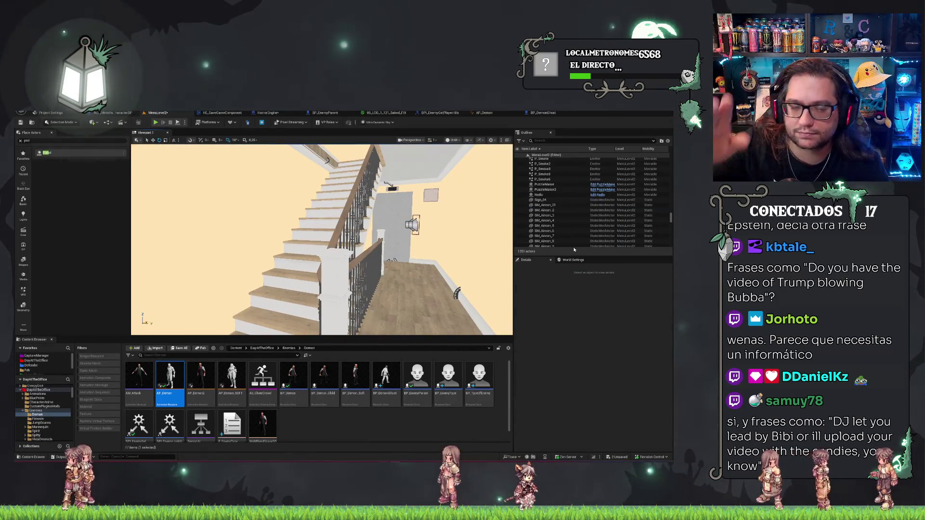
key(Up)
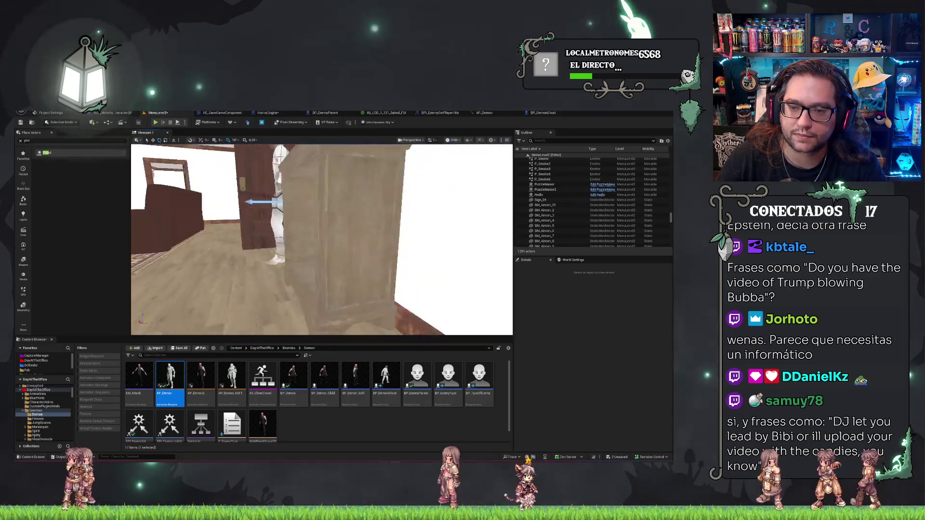
key(Up)
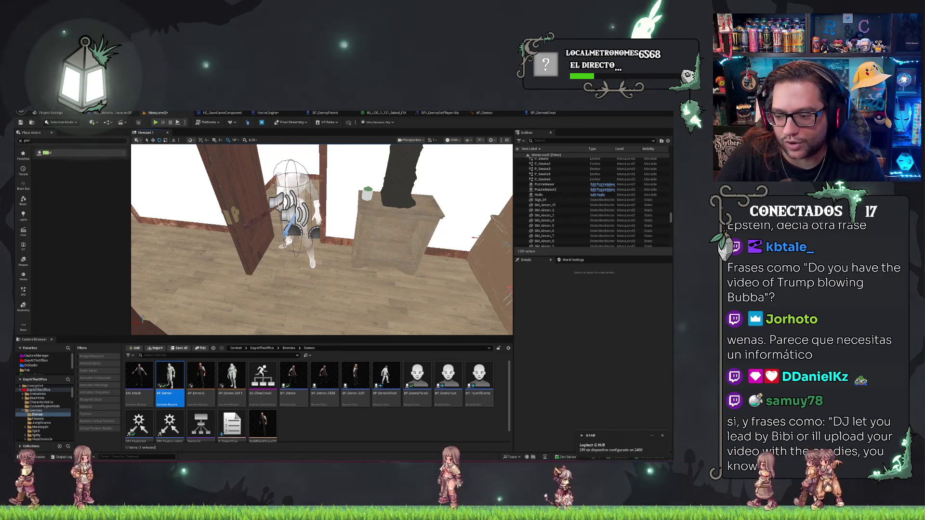
key(Up)
key(ctrl+s)
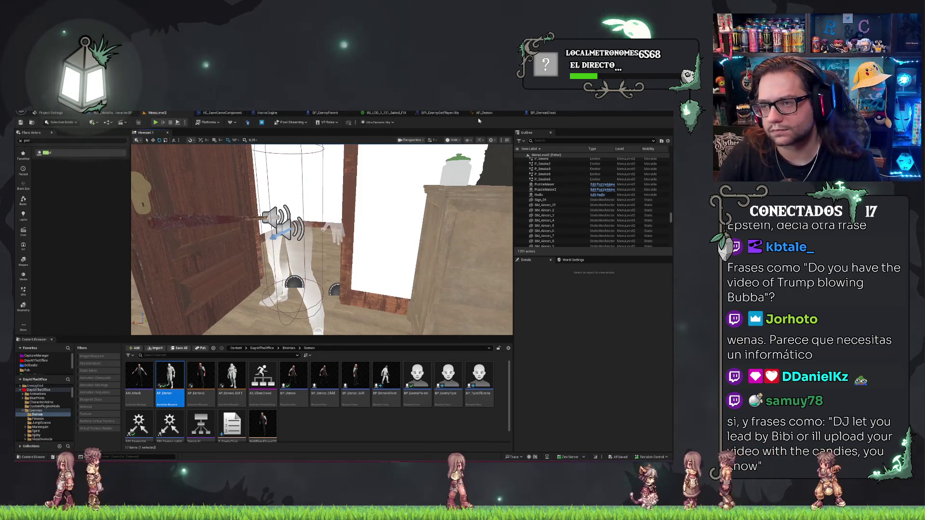
click(542, 113)
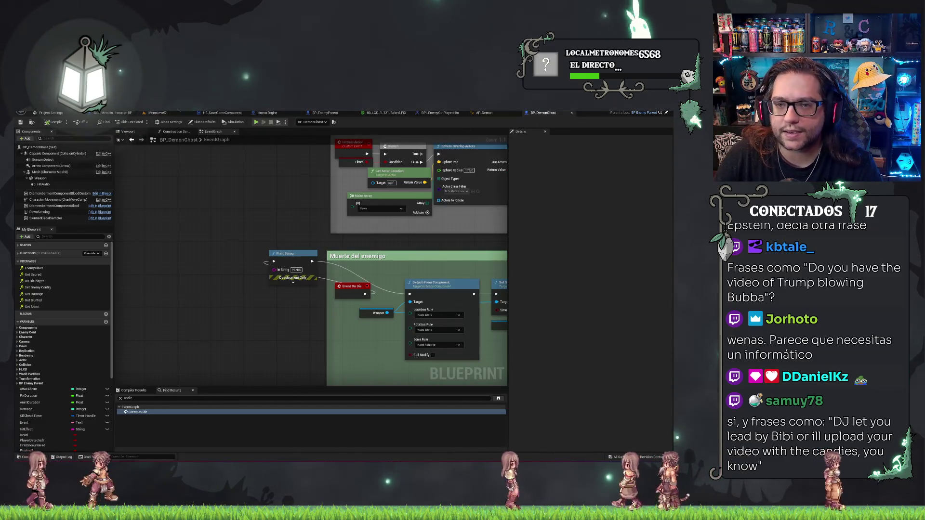
Step: Add a Print Int node after the Delay's Completed output in WeaponGraph and save HorrorEngine
click(271, 113)
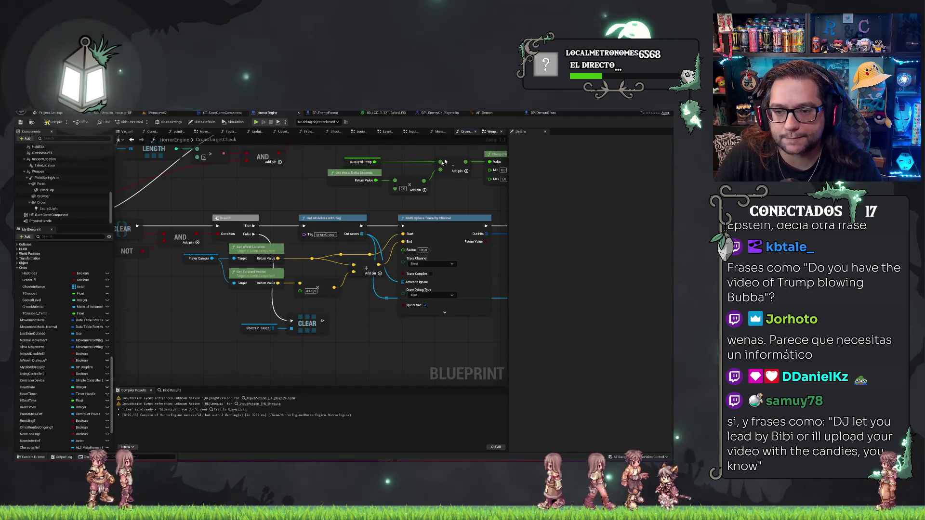
mouse_move(232, 173)
mouse_down()
mouse_move(213, 152)
mouse_move(294, 238)
mouse_move(338, 207)
mouse_up()
drag(338, 245, 365, 191)
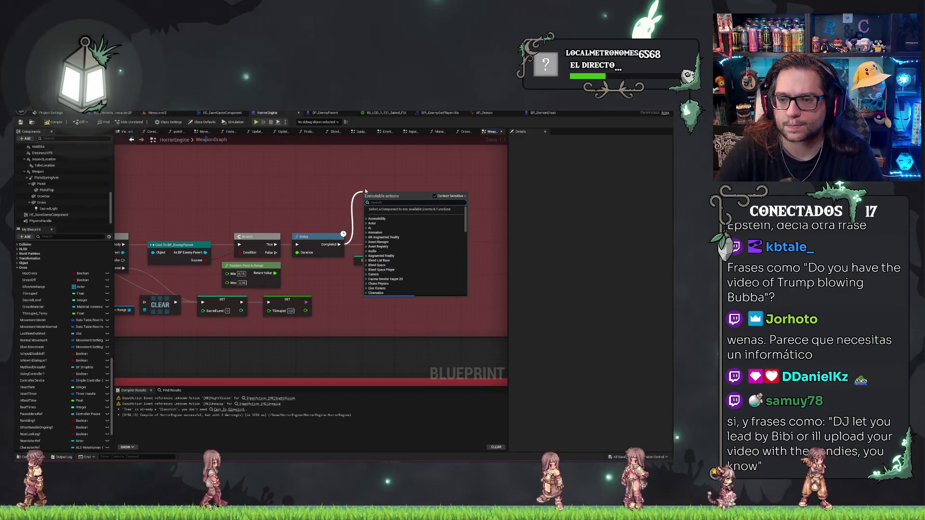
text(print)
click(397, 212)
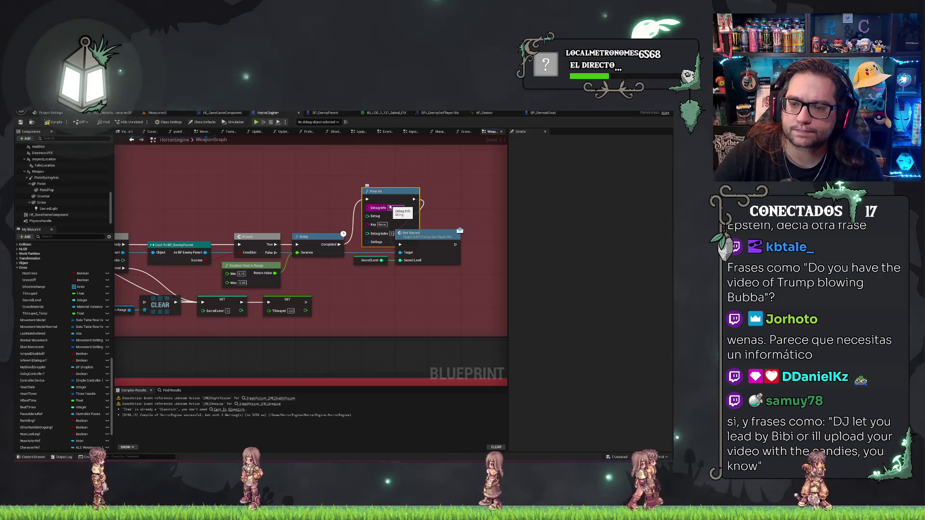
drag(381, 260, 367, 224)
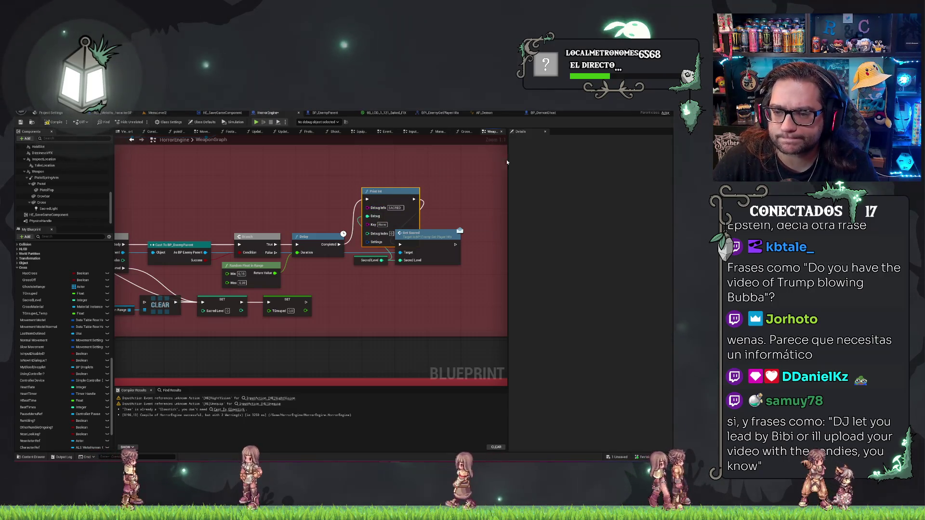
click(20, 122)
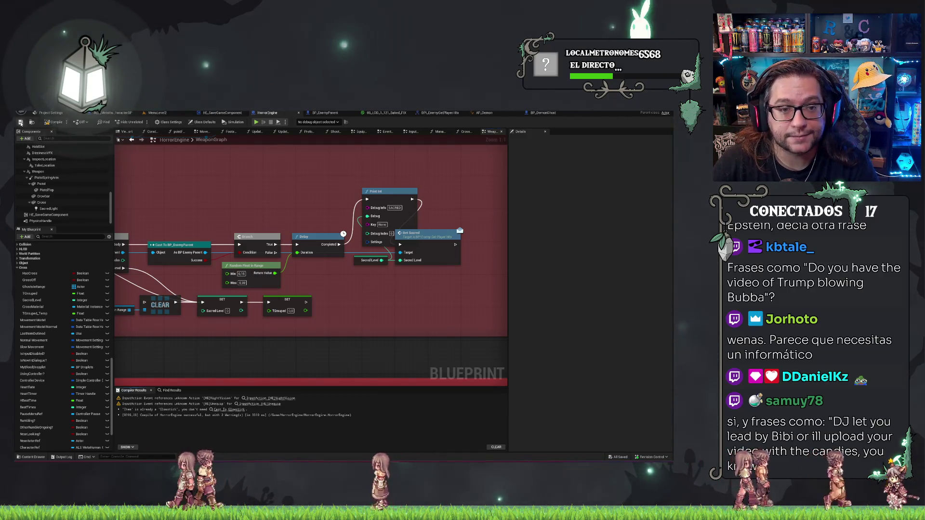
click(152, 113)
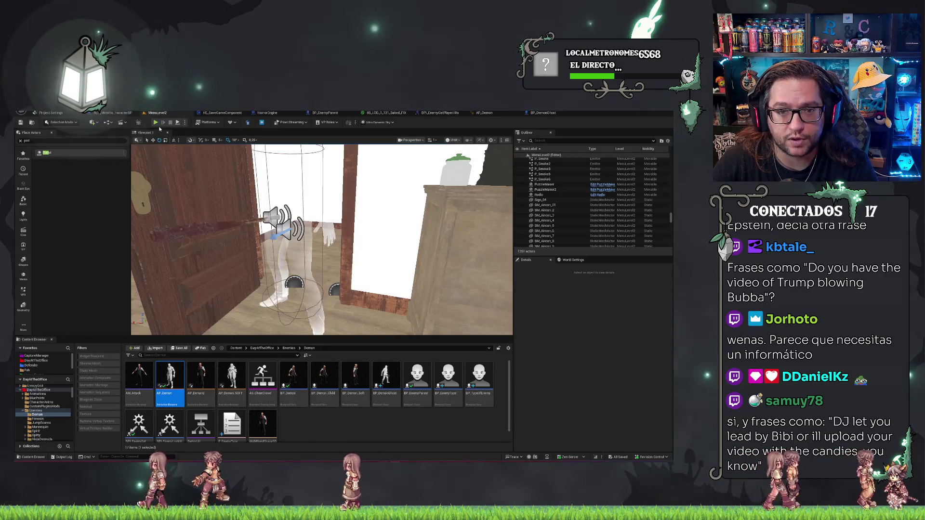
Step: Play-test MenuLevel2, start a game via NUEVA PARTIDA, then stop the session
key(alt+p)
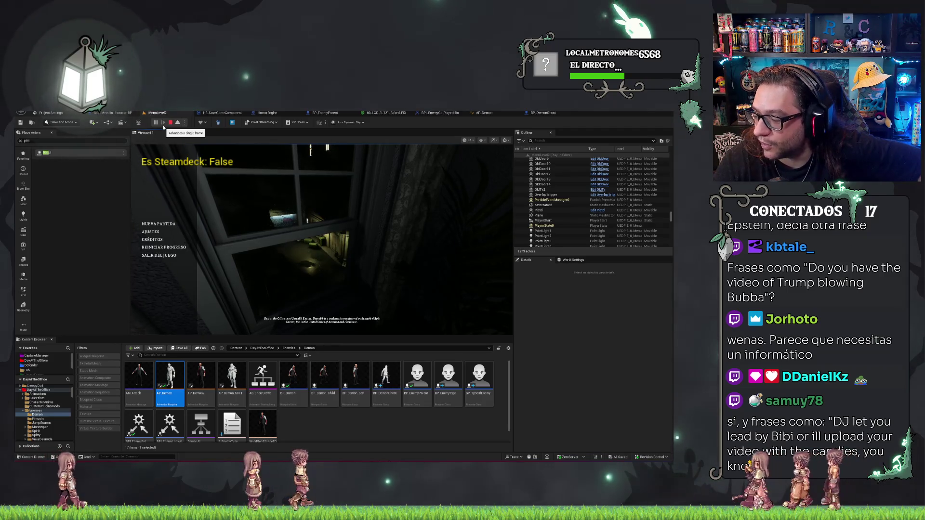
click(159, 224)
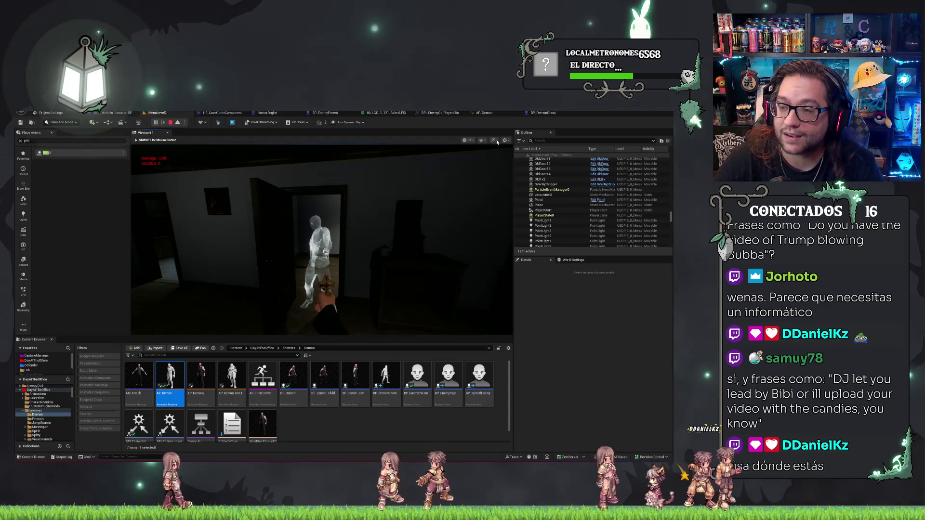
key(Escape)
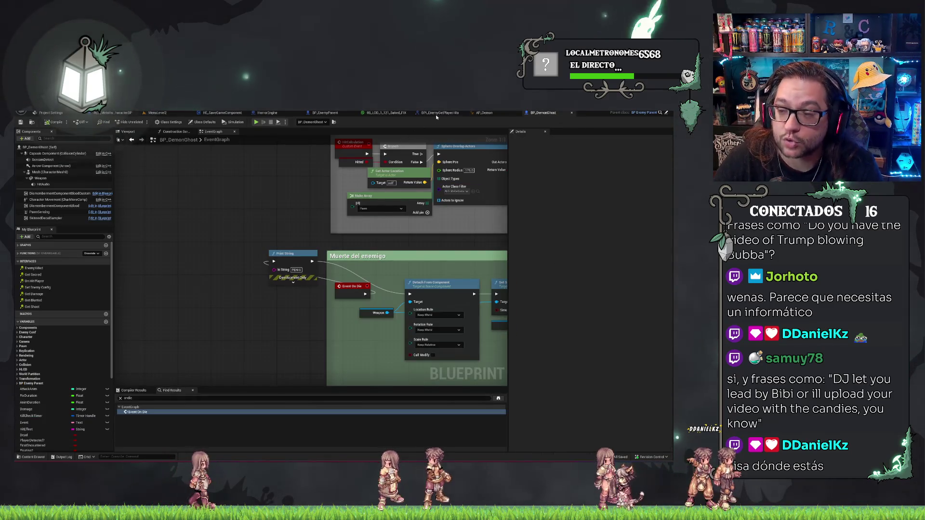
Step: Inspect the Print Int node, SacredLevel variable, and Delay/Random Float in Range nodes in WeaponGraph
click(484, 114)
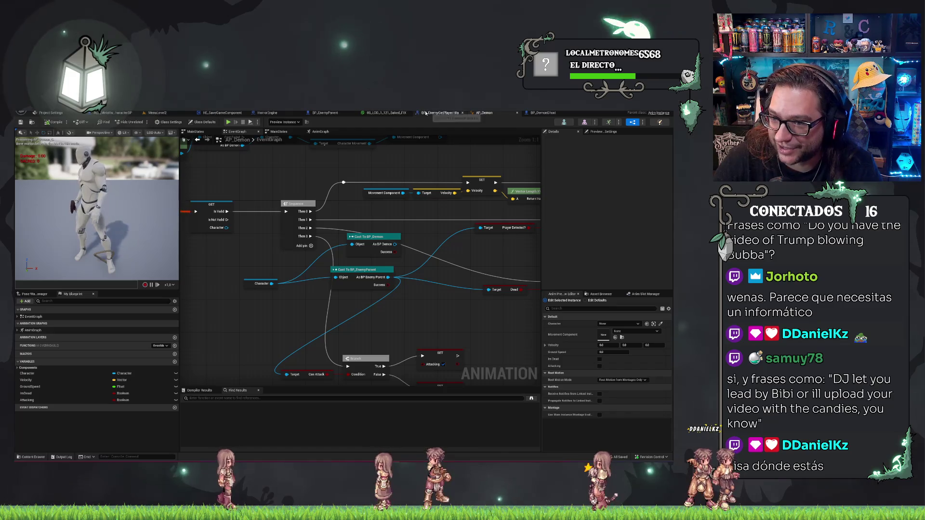
click(269, 113)
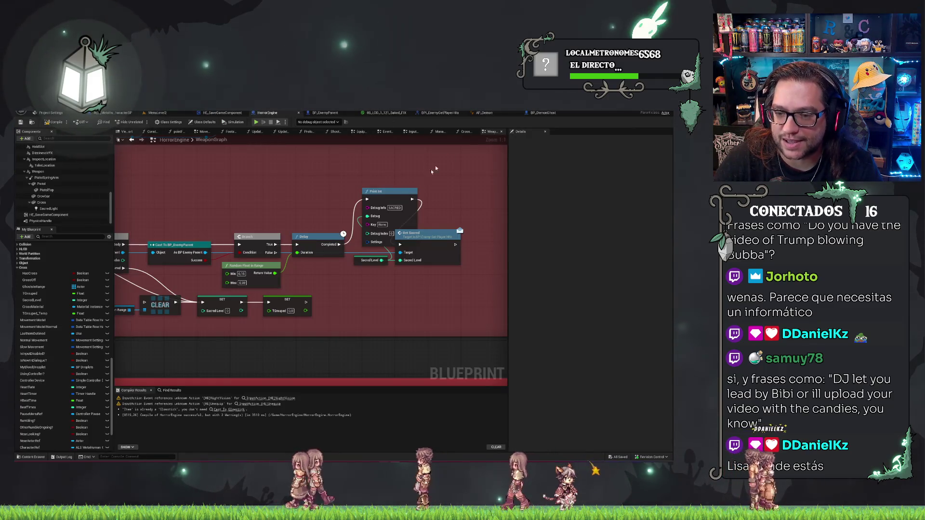
click(407, 247)
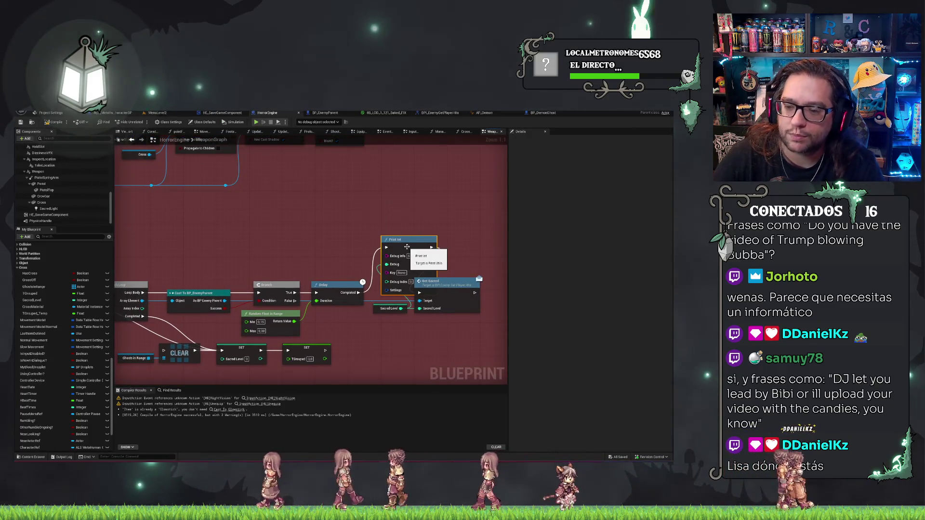
click(375, 353)
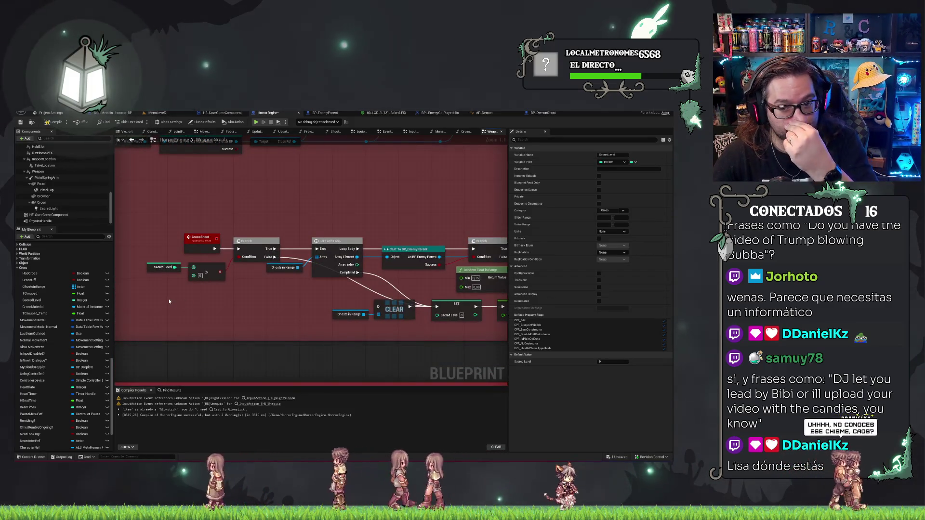
drag(159, 291, 192, 264)
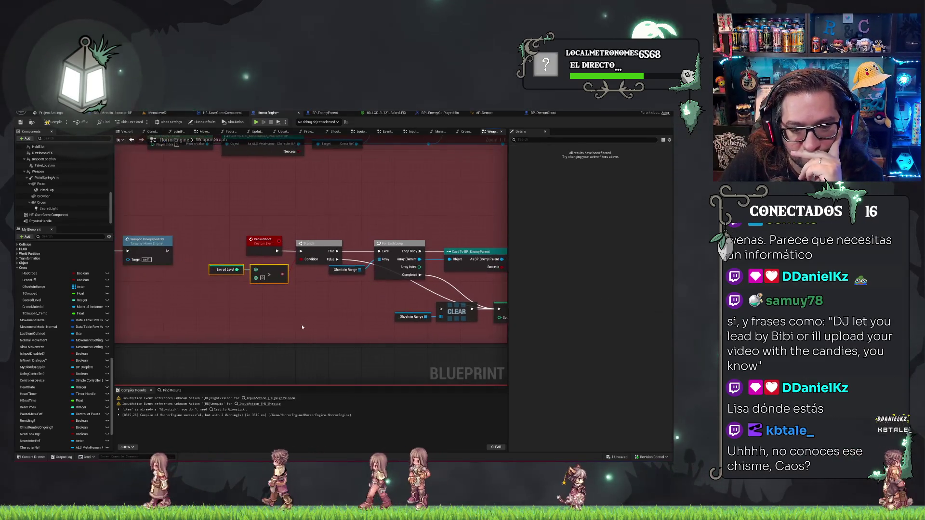
drag(142, 248, 205, 251)
click(225, 269)
drag(385, 227, 217, 230)
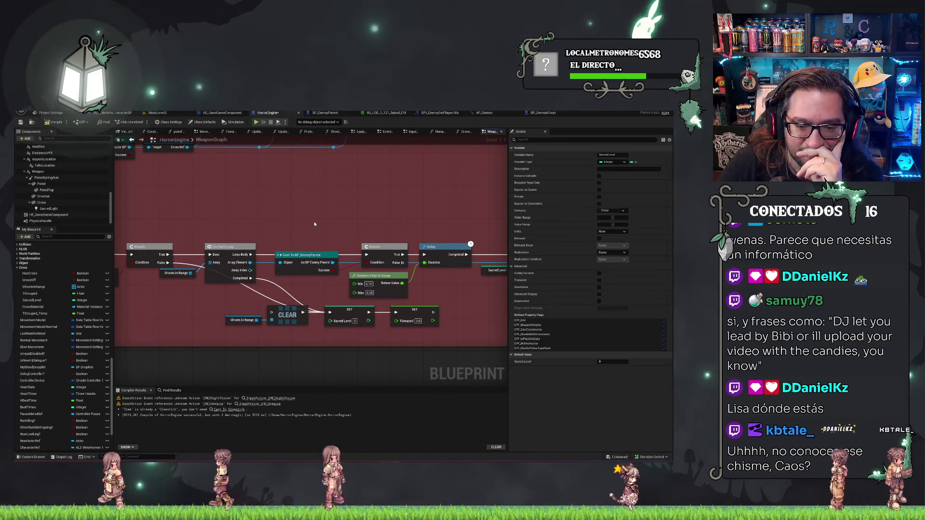
drag(314, 223, 273, 221)
drag(363, 210, 322, 200)
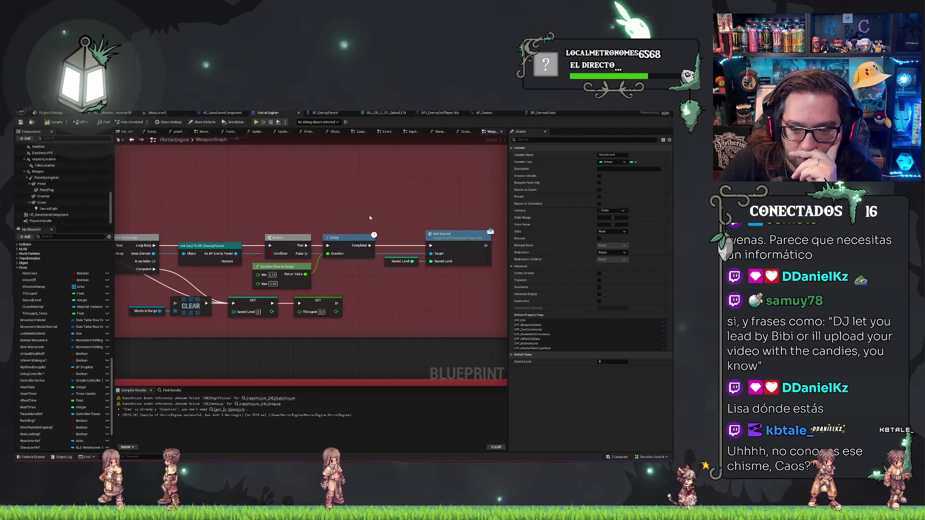
drag(370, 217, 435, 205)
click(360, 275)
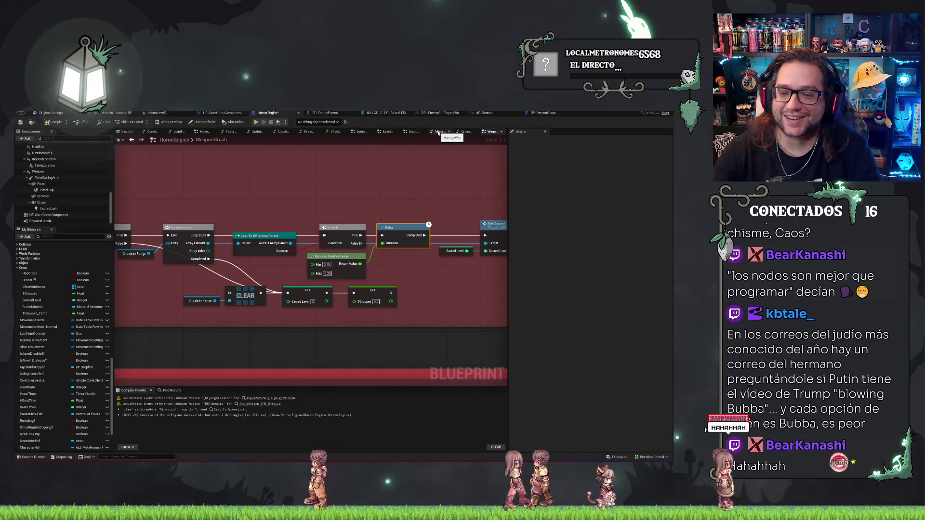
Step: Select the Random Float in Range node and delete it together with the Delay
click(310, 254)
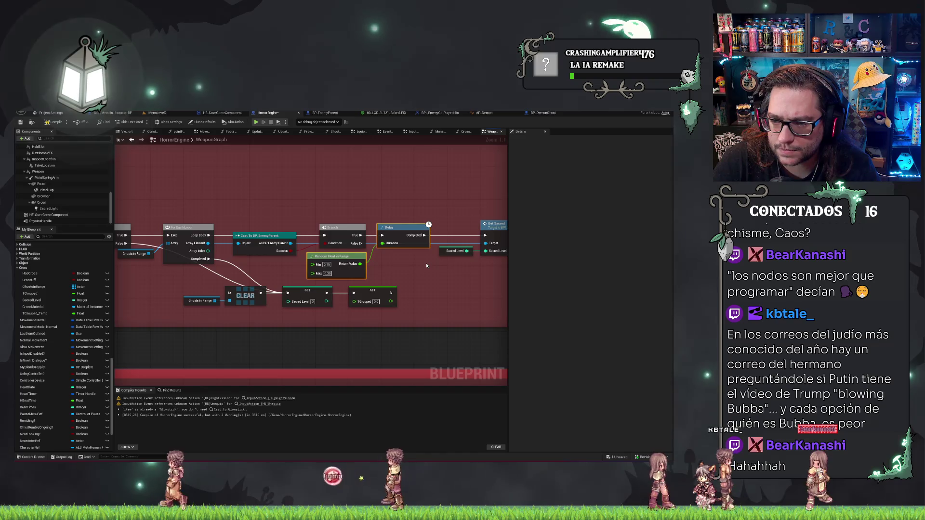
key(Delete)
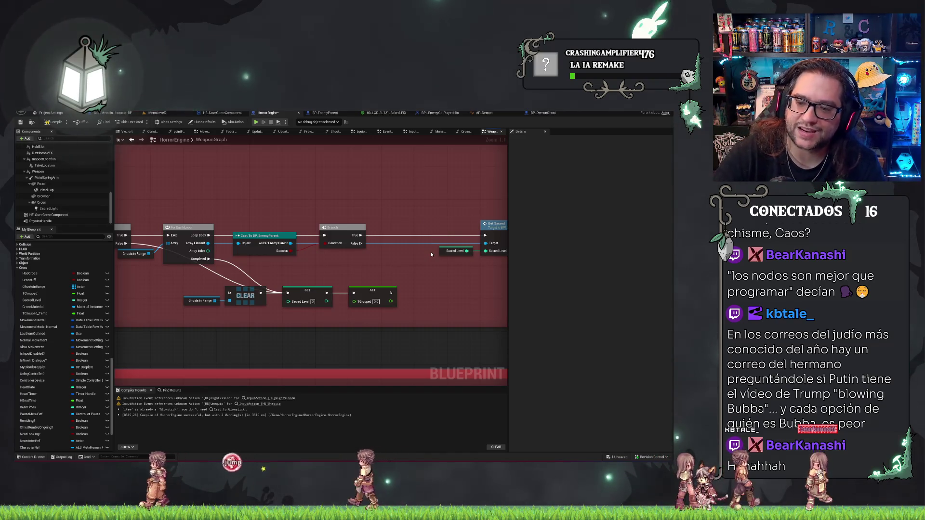
Step: Move the Sacred Level getter and Get Sacred nodes left to close the gap, then save
drag(413, 178, 471, 268)
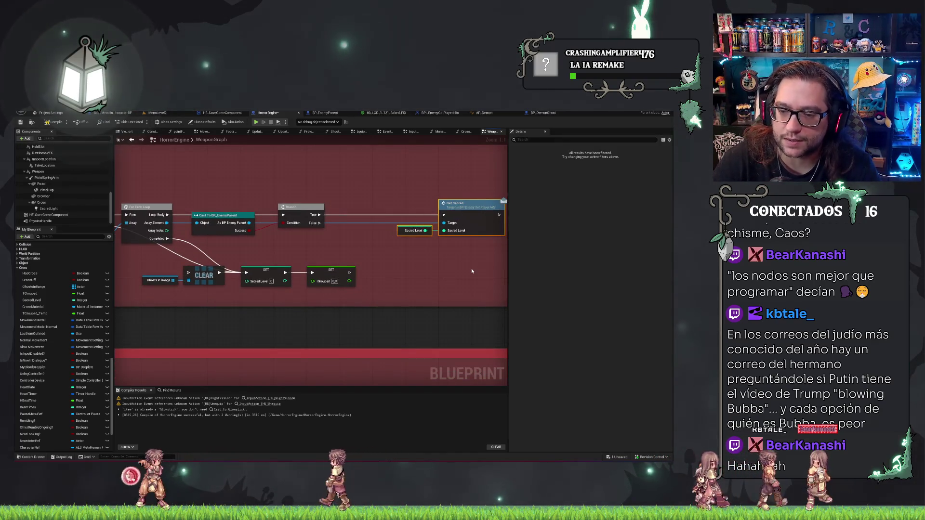
key(f)
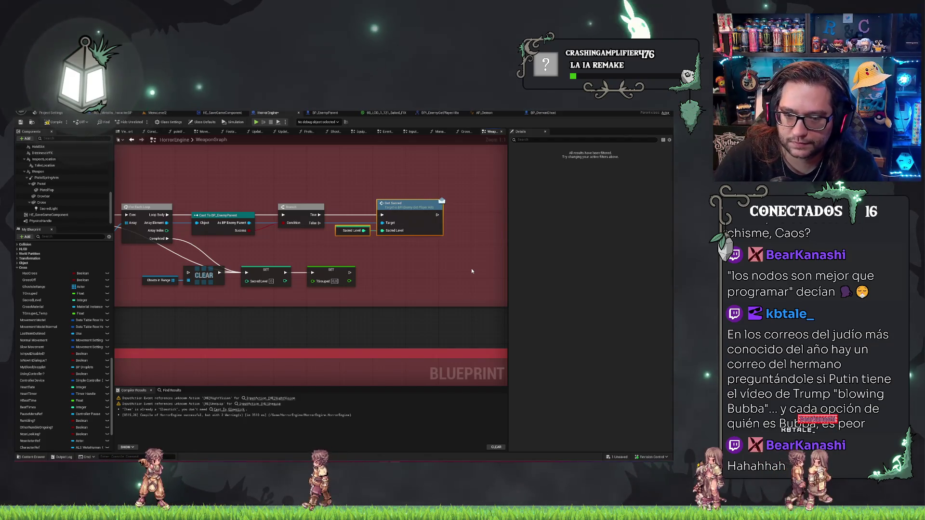
click(437, 264)
drag(437, 265, 506, 263)
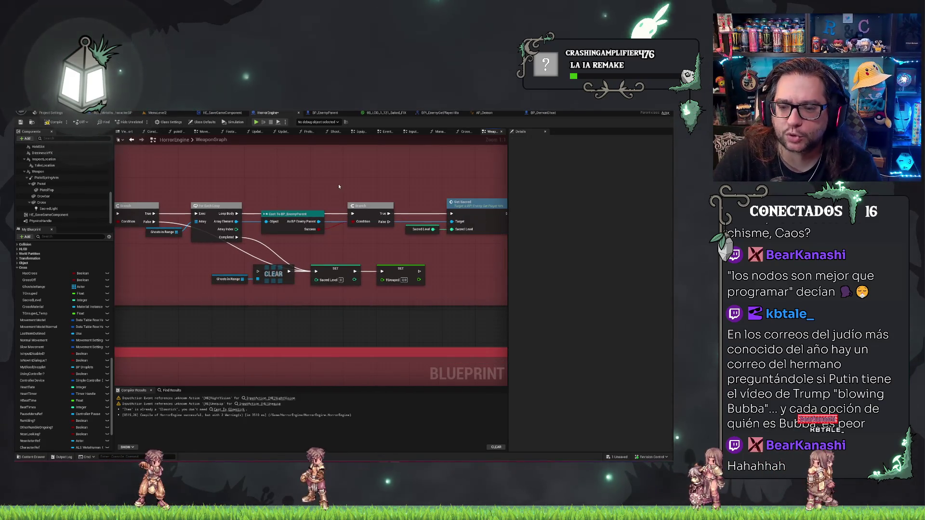
key(ctrl+s)
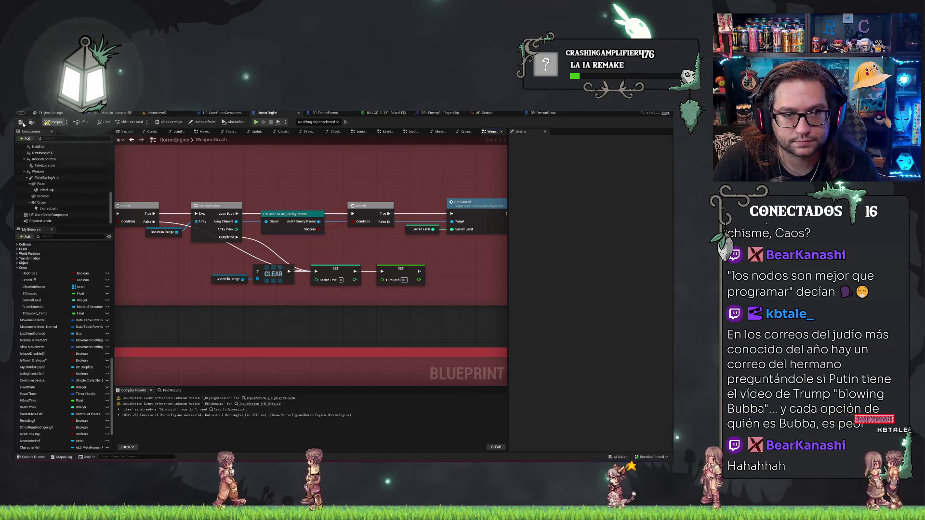
click(21, 122)
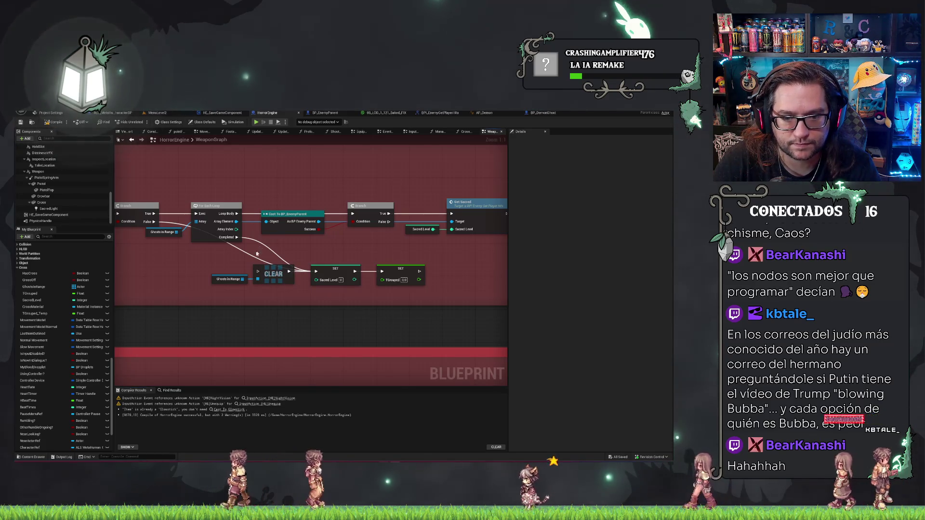
Step: Route the loop's execution wire into the CLEAR node and compile HorrorEngine
drag(176, 234, 207, 236)
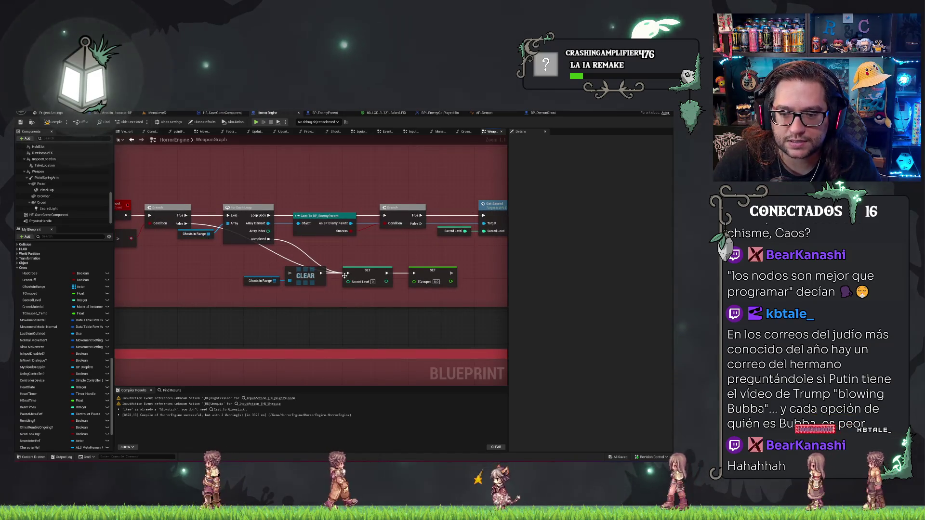
drag(345, 275, 290, 273)
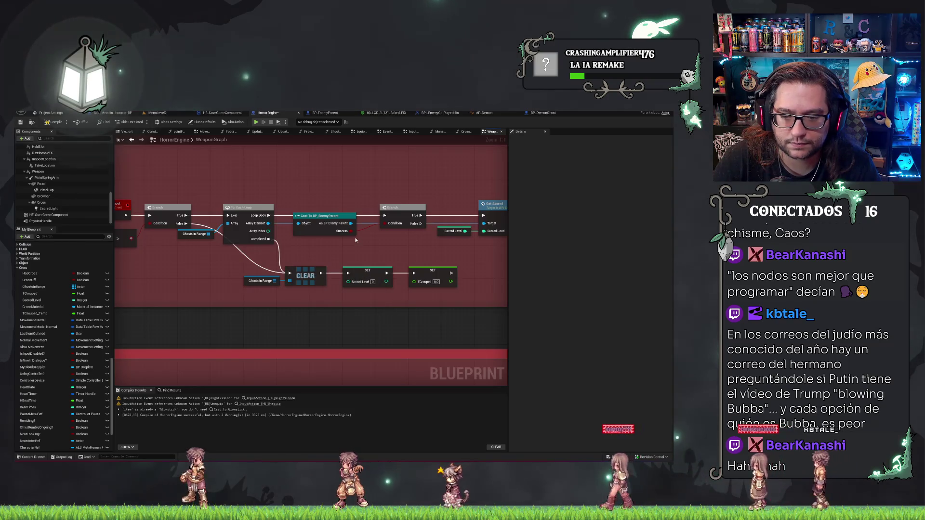
click(53, 122)
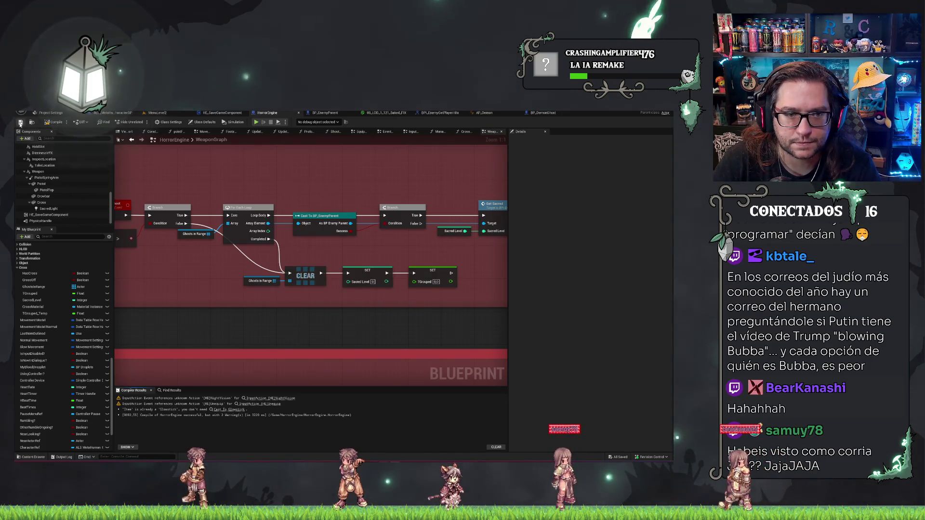
Step: Return to MenuLevel2 and, in play mode, take the pistol from the office table
click(157, 113)
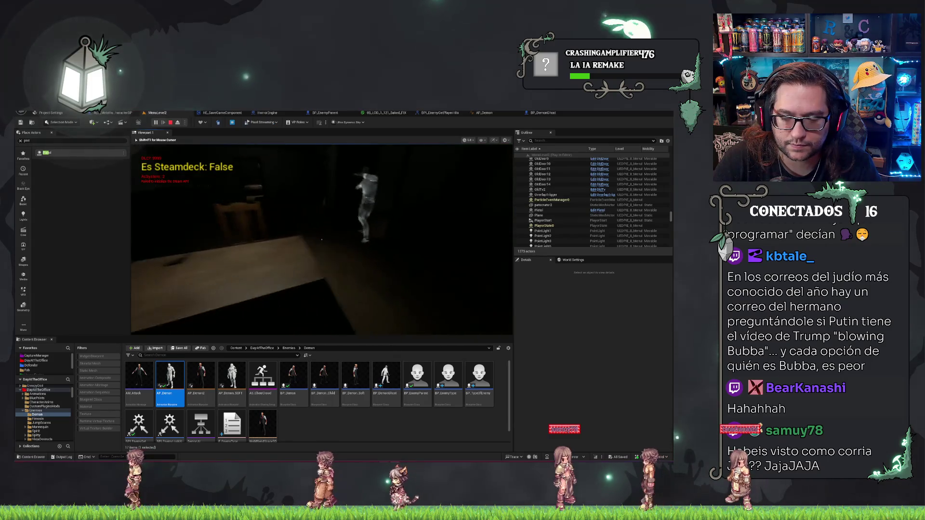
key(e)
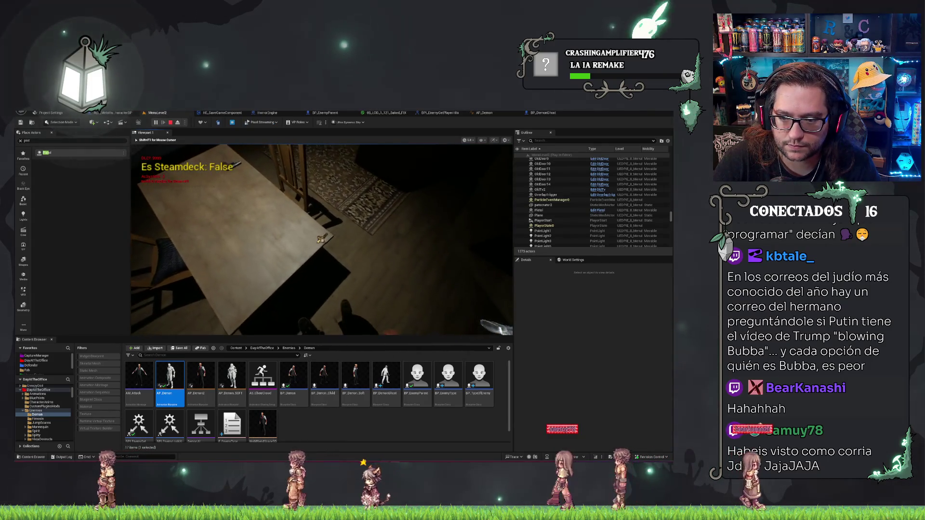